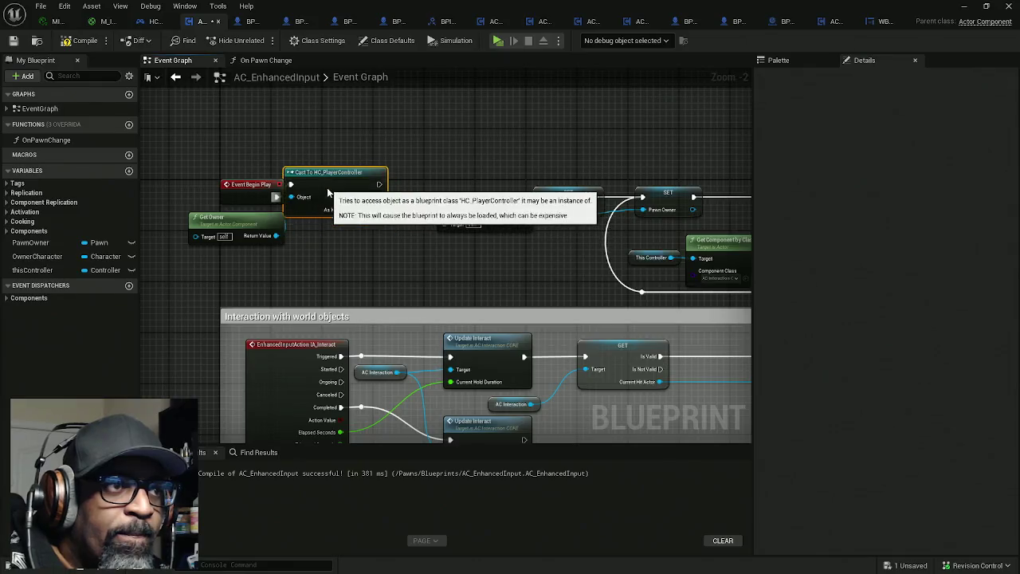
Place the cast beside Event Begin Play, wire As HC Player Controller into Get Controlled Pawn and SET, then compile
left_click_drag(361, 209, 330, 190)
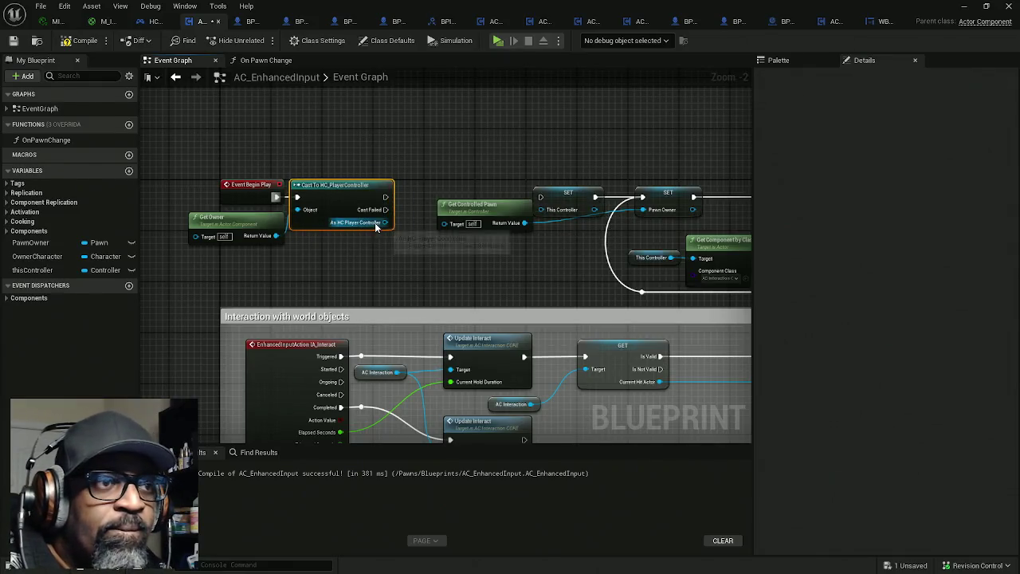
mouse_move(385, 222)
left_mouse_down()
mouse_move(451, 230)
mouse_move(545, 214)
mouse_move(478, 199)
mouse_move(388, 203)
left_mouse_up()
left_click(567, 194)
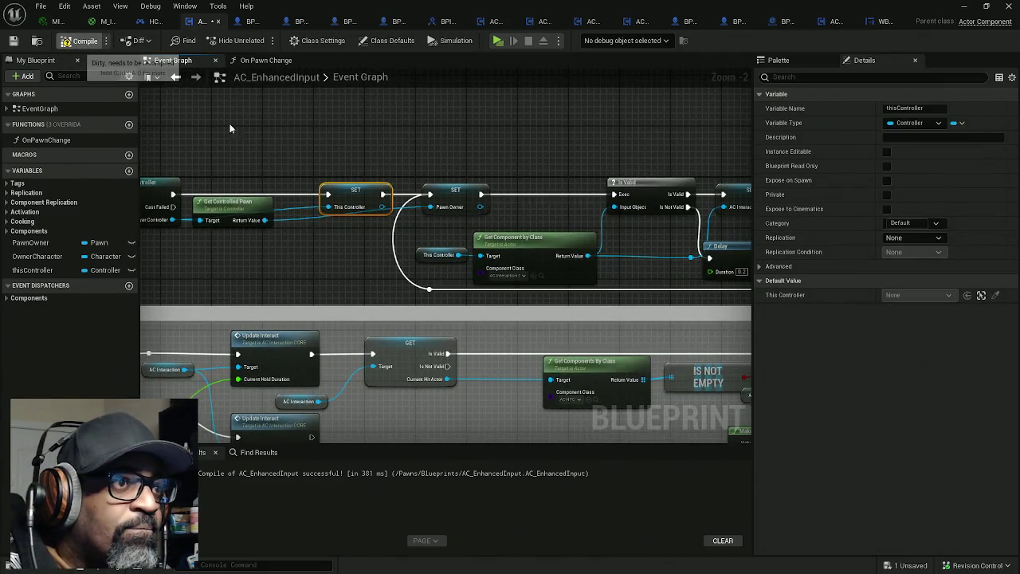
left_click(80, 39)
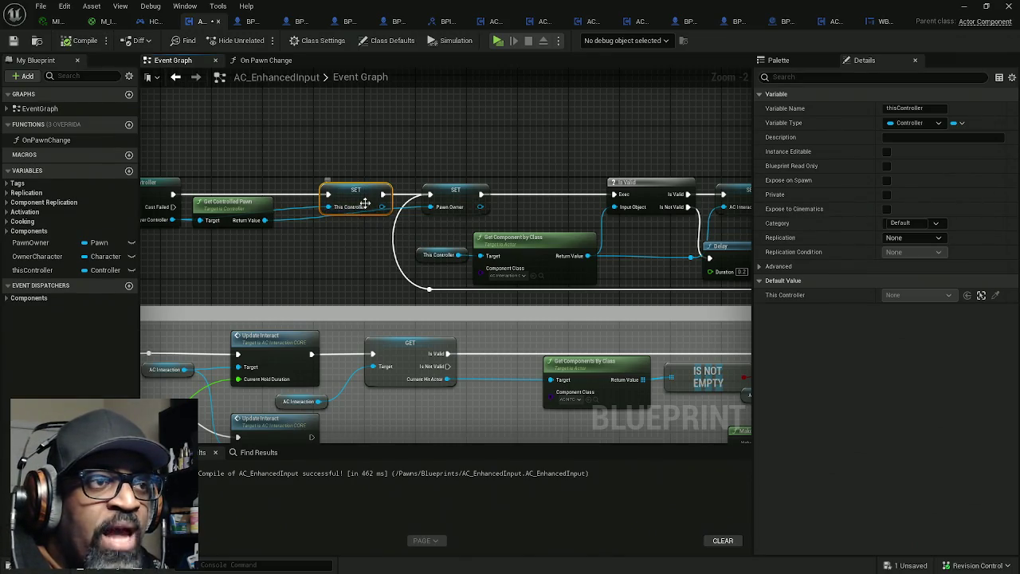
left_click_drag(354, 191, 428, 188)
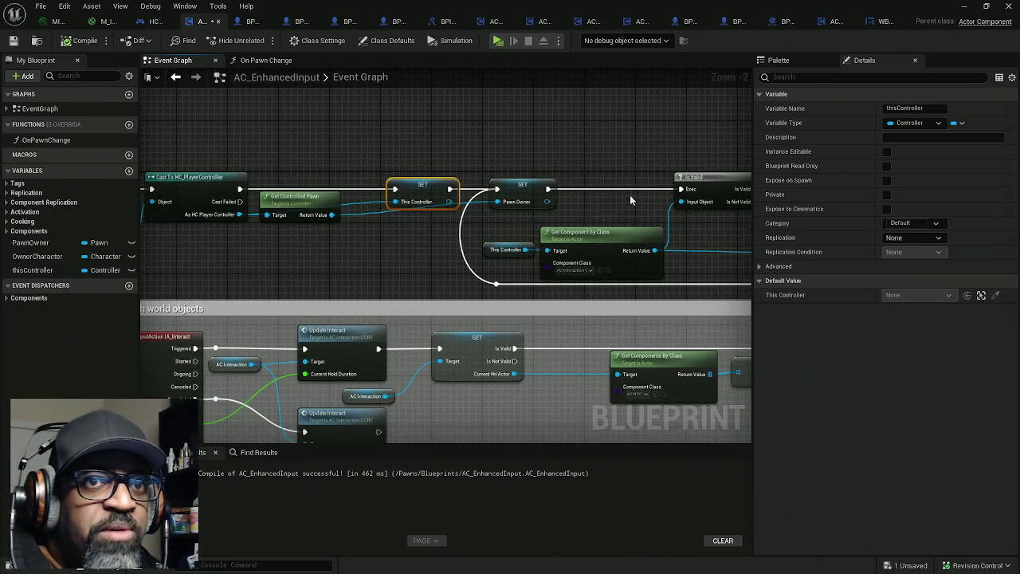
Change thisController's variable type to an HC_PlayerController object reference
left_click(912, 123)
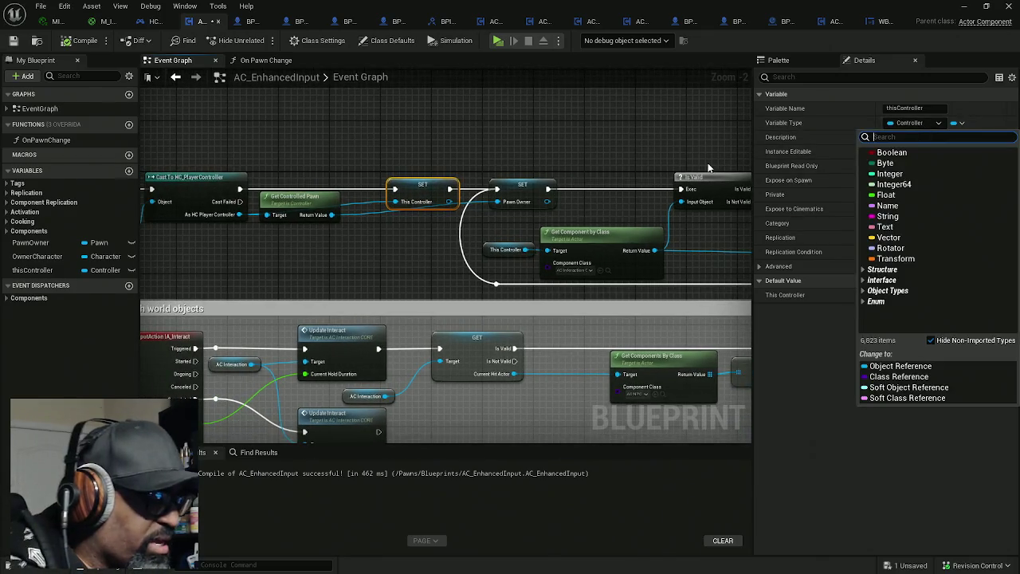
type("HC_")
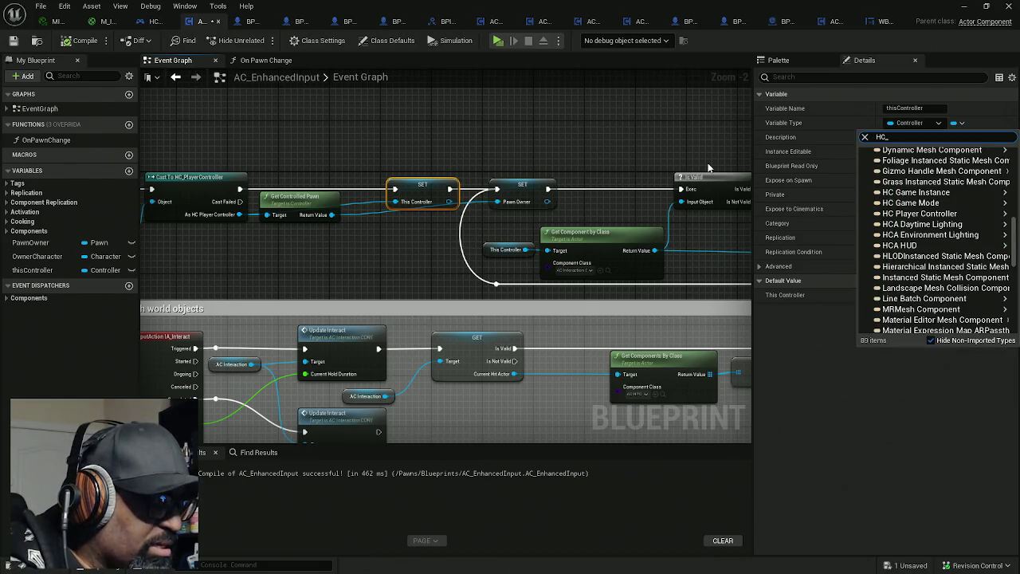
type("playercontr")
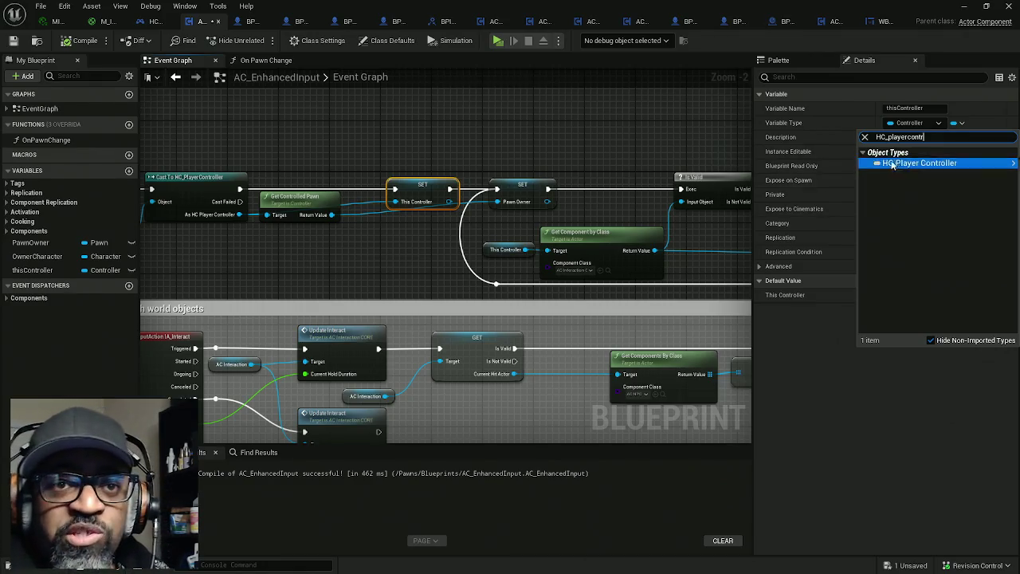
mouse_move(924, 163)
left_click(838, 166)
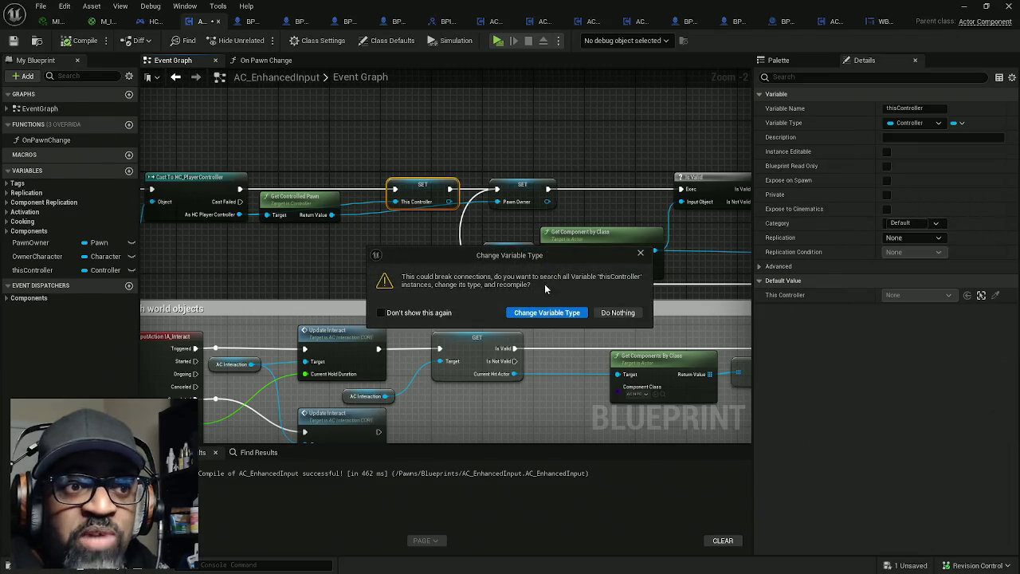
left_click(547, 313)
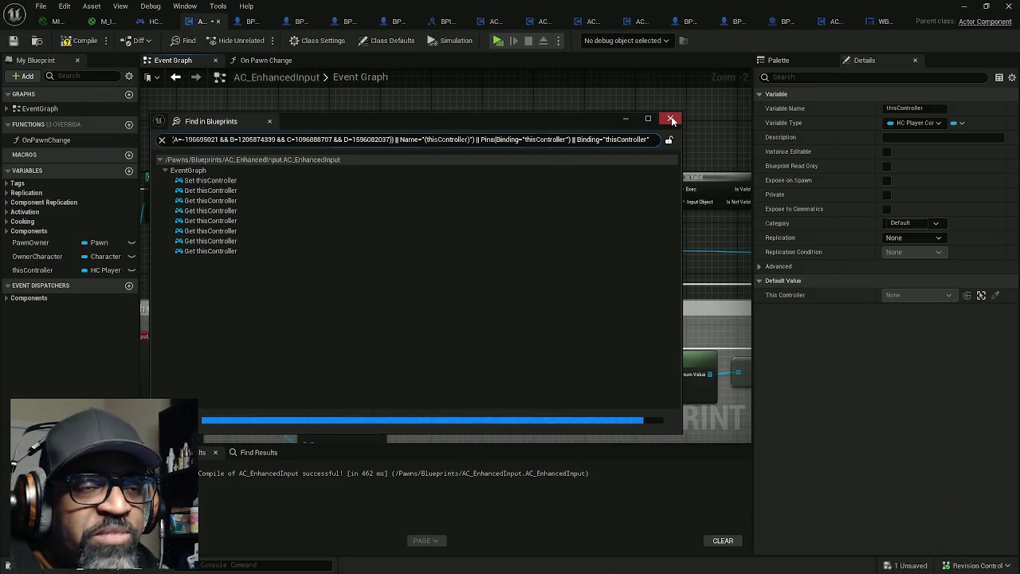
Close the Find in Blueprints results and save AC_EnhancedInput, dismissing the validation notice
left_click(672, 120)
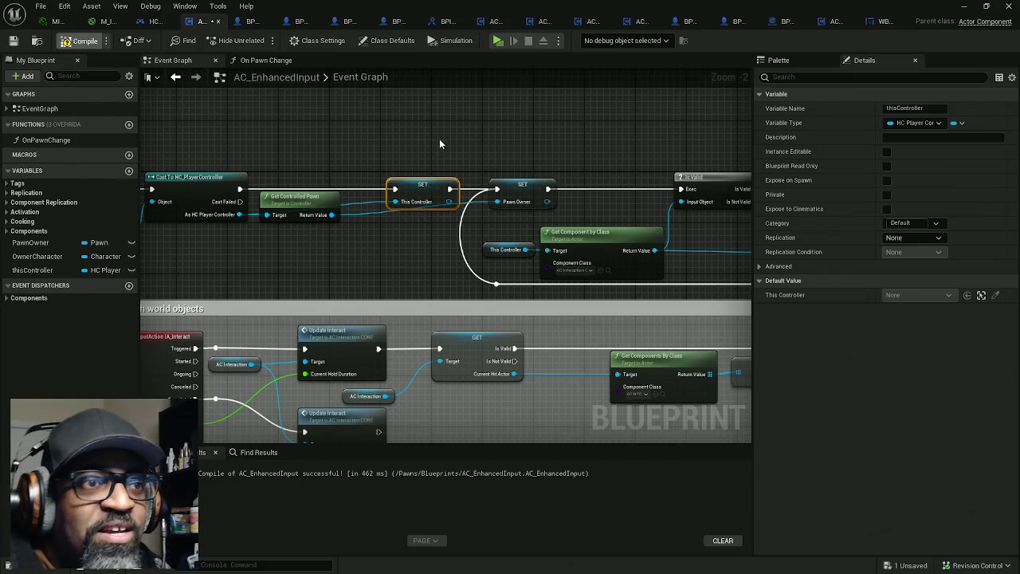
key("ctrl+s")
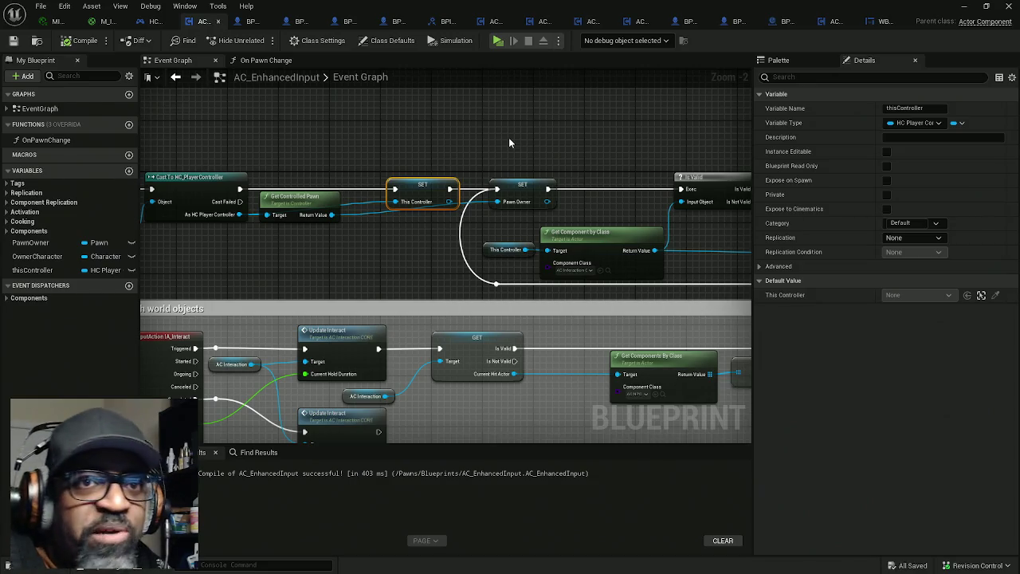
left_click_drag(433, 147, 356, 147)
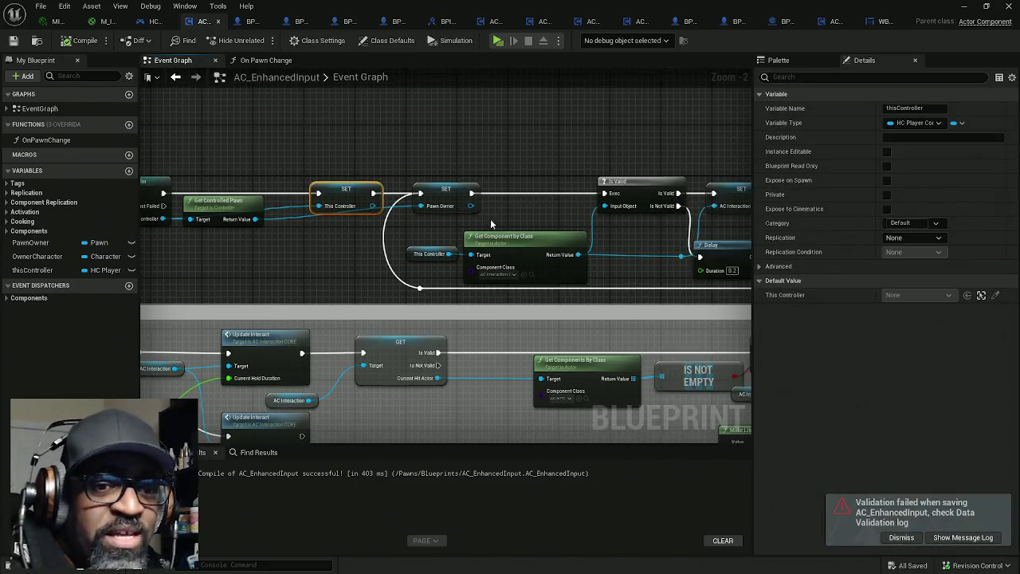
left_click(901, 537)
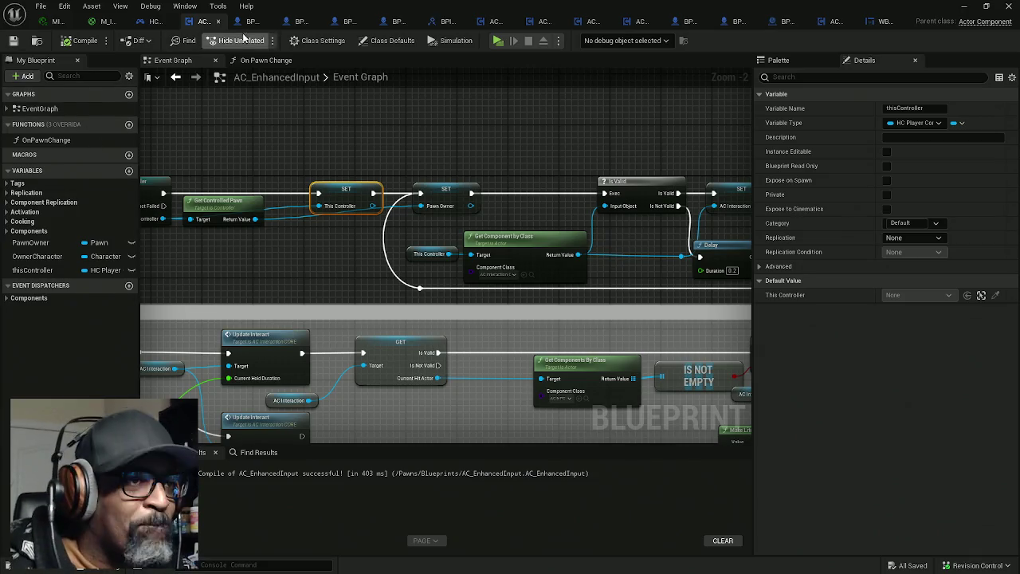
mouse_move(317, 143)
left_mouse_down()
mouse_move(371, 104)
mouse_move(385, 148)
mouse_move(347, 148)
left_mouse_up()
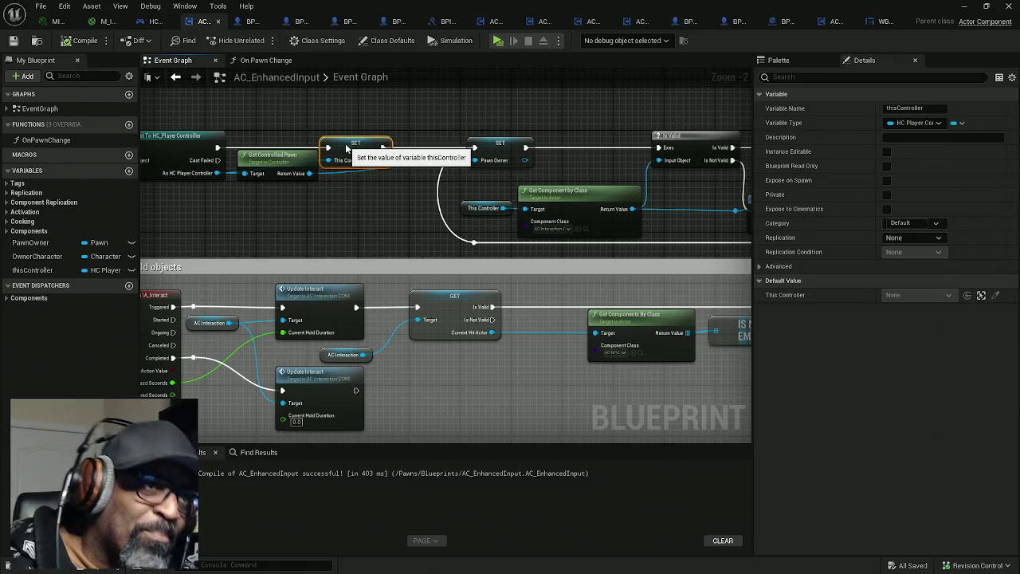
mouse_move(423, 193)
left_mouse_down()
mouse_move(345, 182)
mouse_move(317, 158)
left_mouse_up()
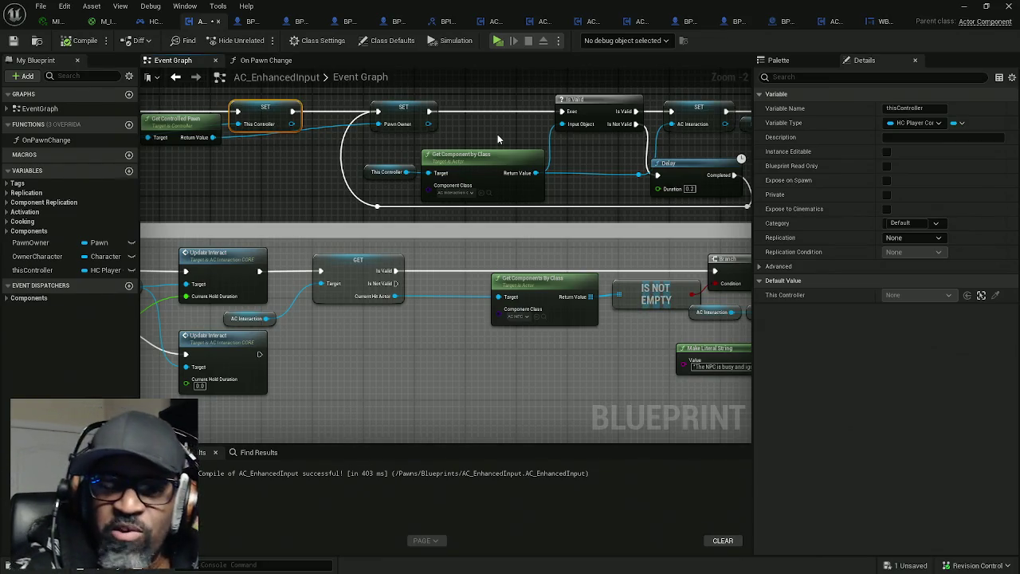
scroll(435, 200, "down", 3)
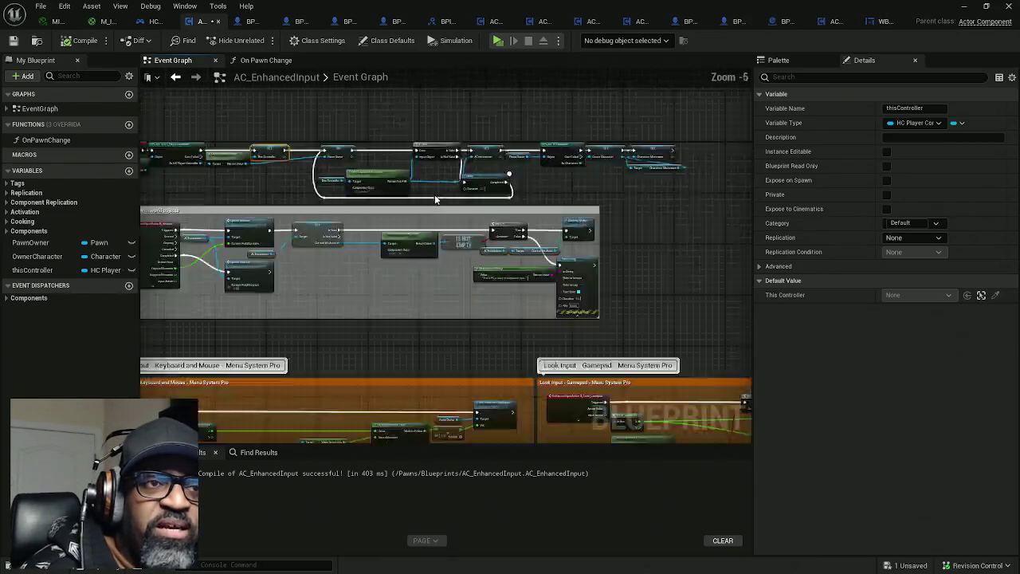
Pan through the Menu System Pro input comment groups, then save AC_EnhancedInput
mouse_move(435, 199)
left_mouse_down()
mouse_move(471, 141)
mouse_move(449, 234)
mouse_move(452, 175)
mouse_move(439, 157)
left_mouse_up()
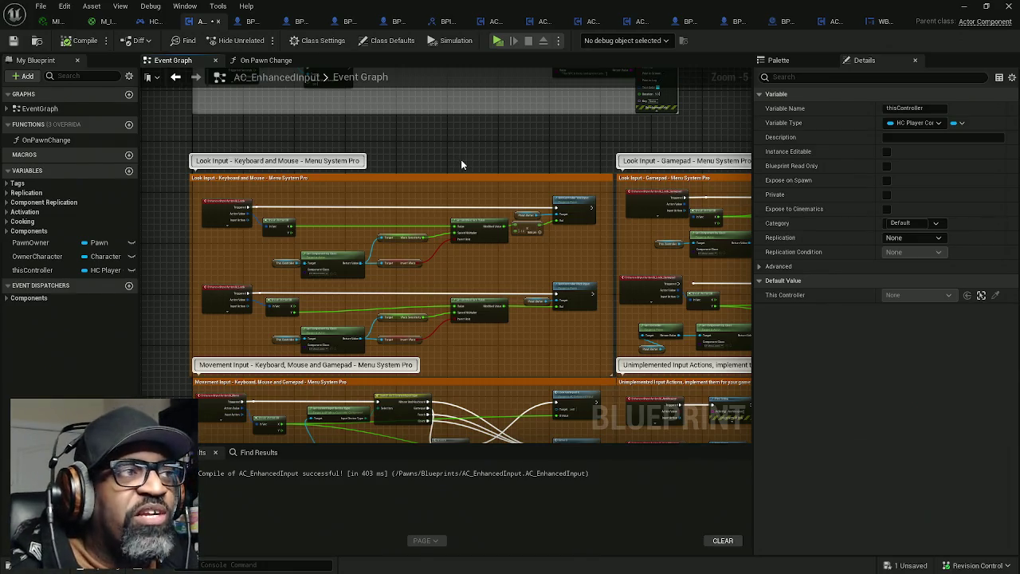
mouse_move(498, 157)
left_mouse_down()
mouse_move(411, 138)
mouse_move(399, 115)
mouse_move(500, 126)
mouse_move(470, 113)
left_mouse_up()
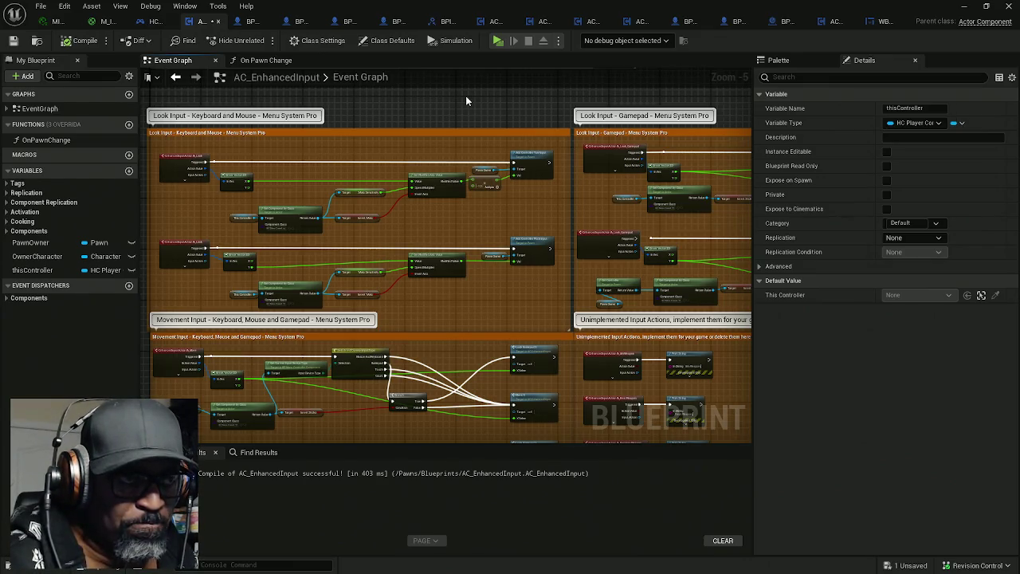
key("ctrl+s")
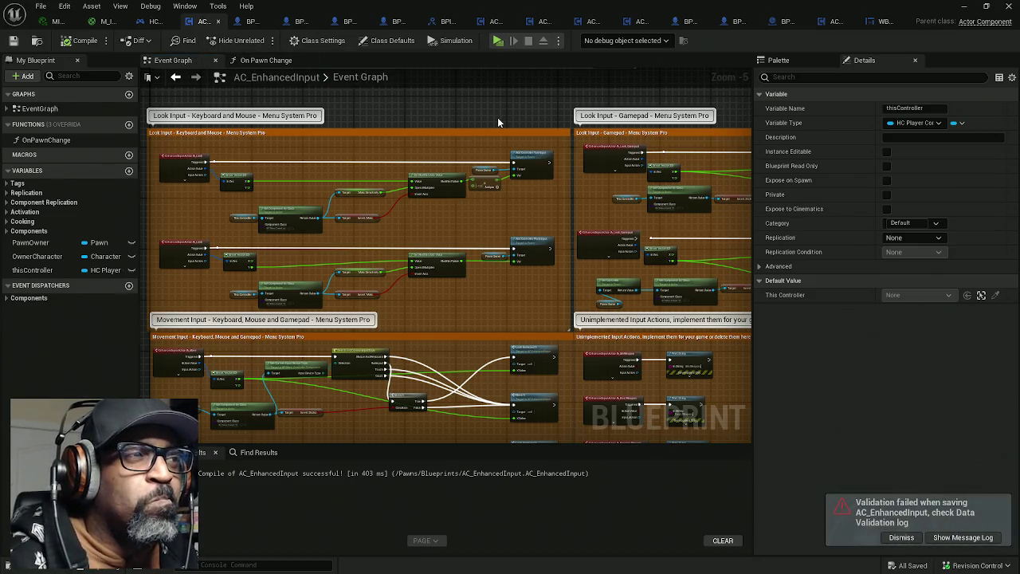
Look over the Interact node cluster, then switch to the HC_PlayerController blueprint's Event Graph
right_click(446, 123)
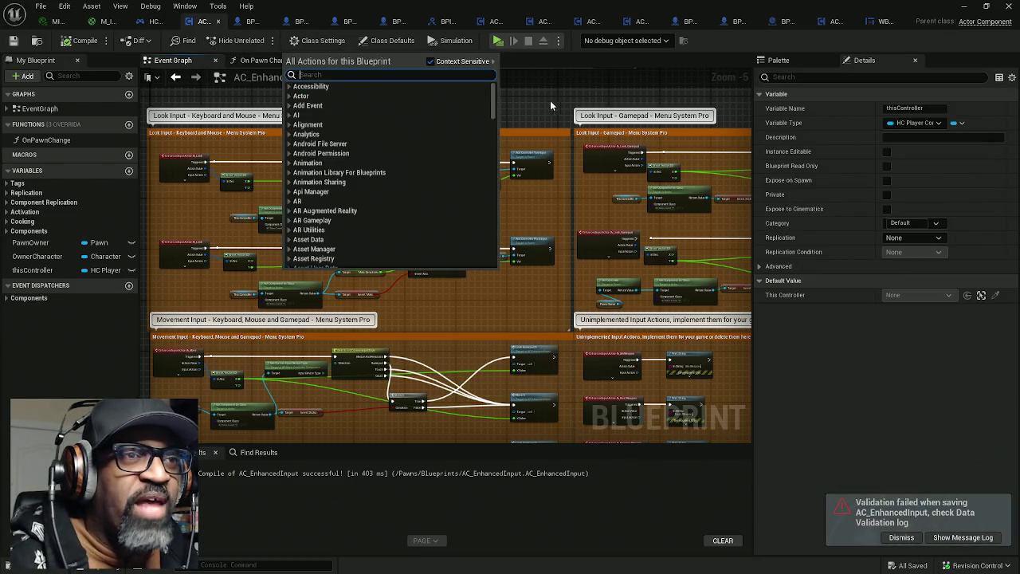
left_click(546, 125)
scroll(549, 166, "down", 5)
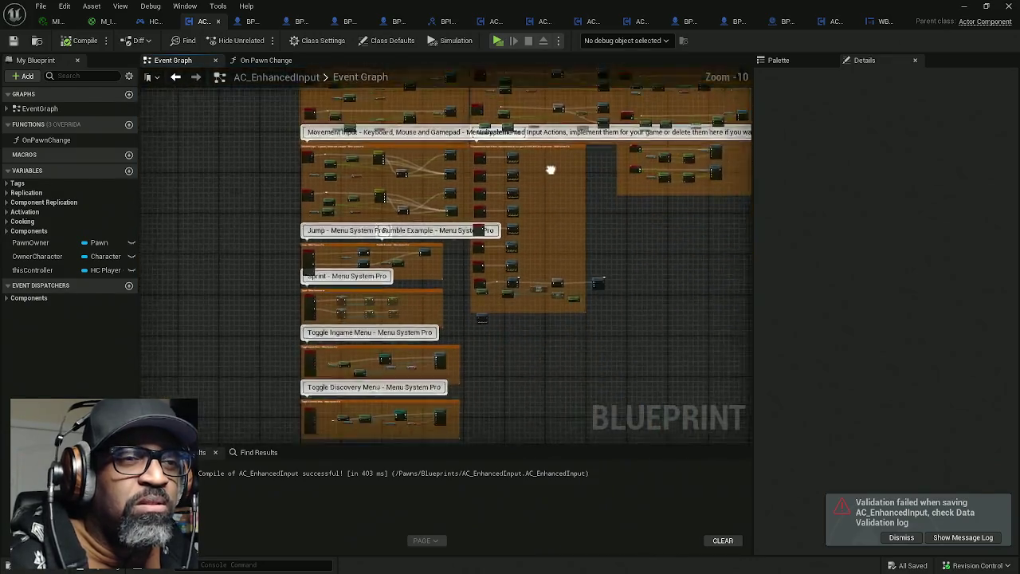
scroll(459, 189, "up", 7)
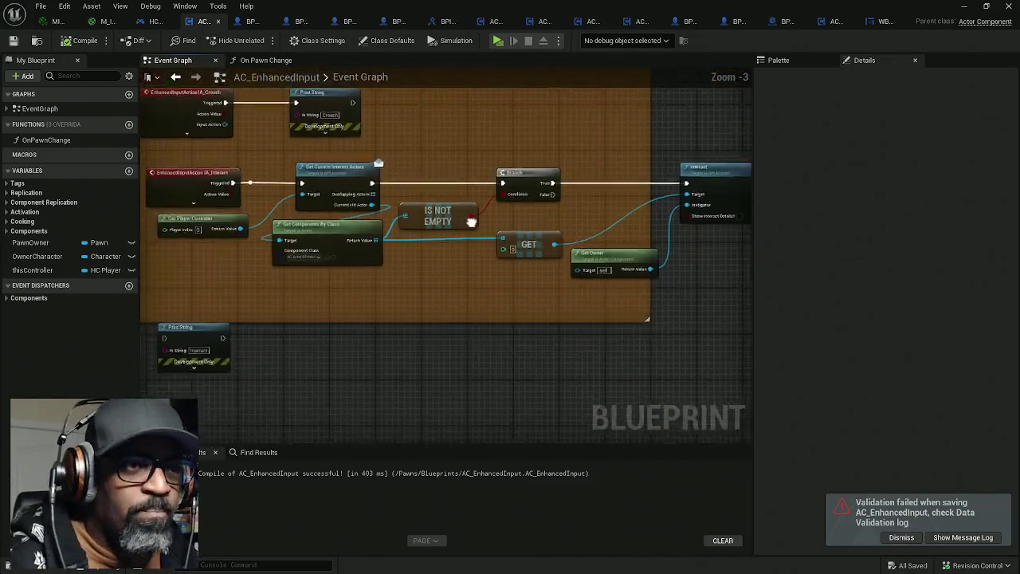
left_click_drag(459, 189, 261, 207)
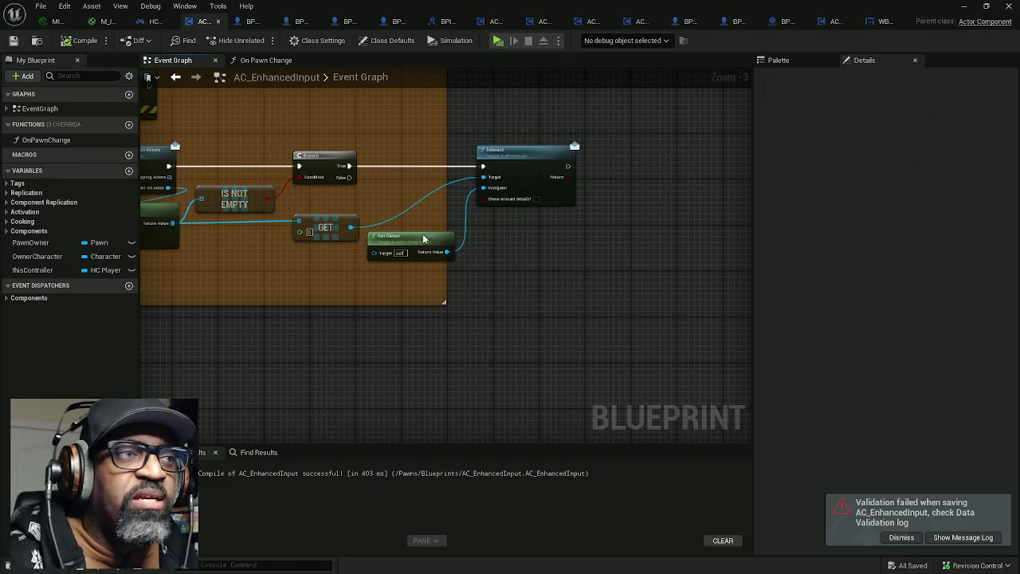
left_click(152, 20)
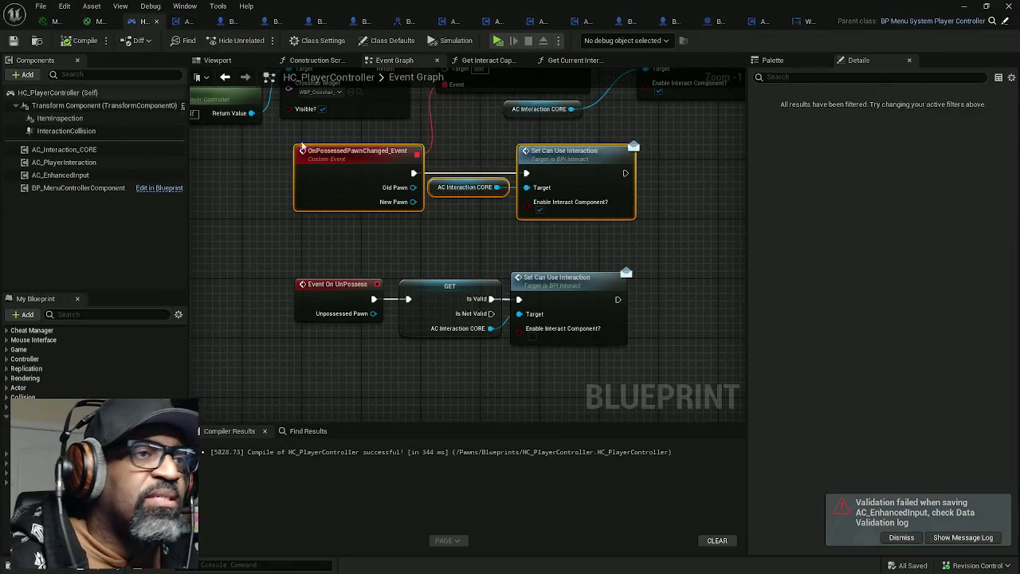
Box-select the loose node group on the left of HC_PlayerController's graph and wrap it in a comment
scroll(423, 240, "down", 8)
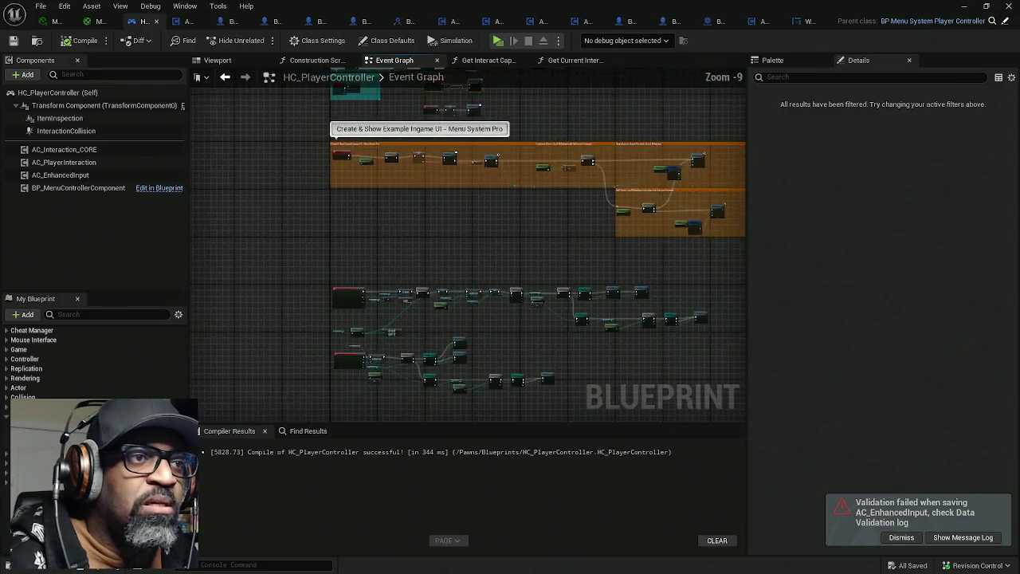
scroll(399, 157, "down", 3)
scroll(371, 153, "up", 3)
scroll(359, 148, "down", 3)
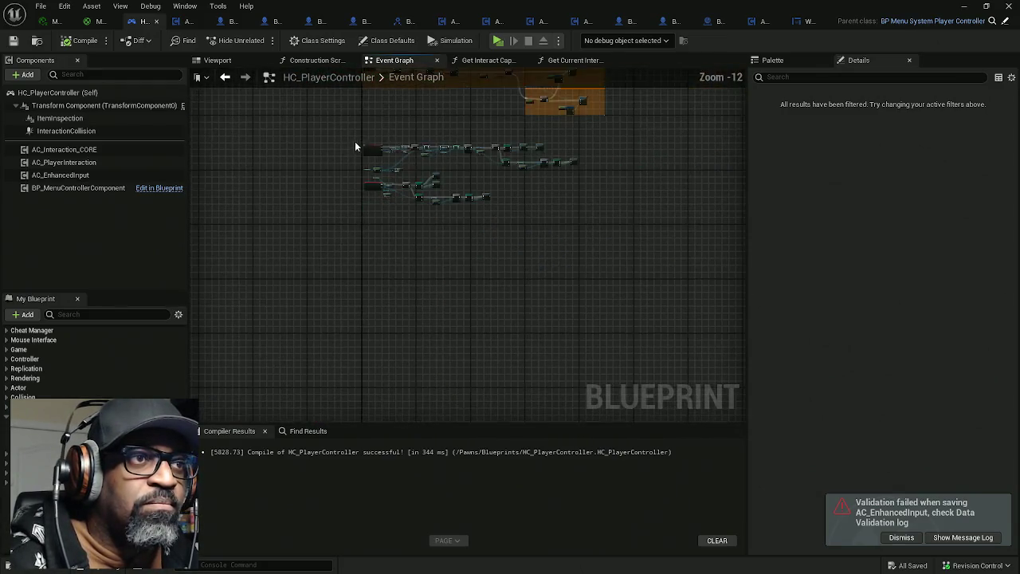
mouse_move(342, 122)
left_mouse_down()
mouse_move(498, 210)
mouse_move(609, 249)
left_mouse_up()
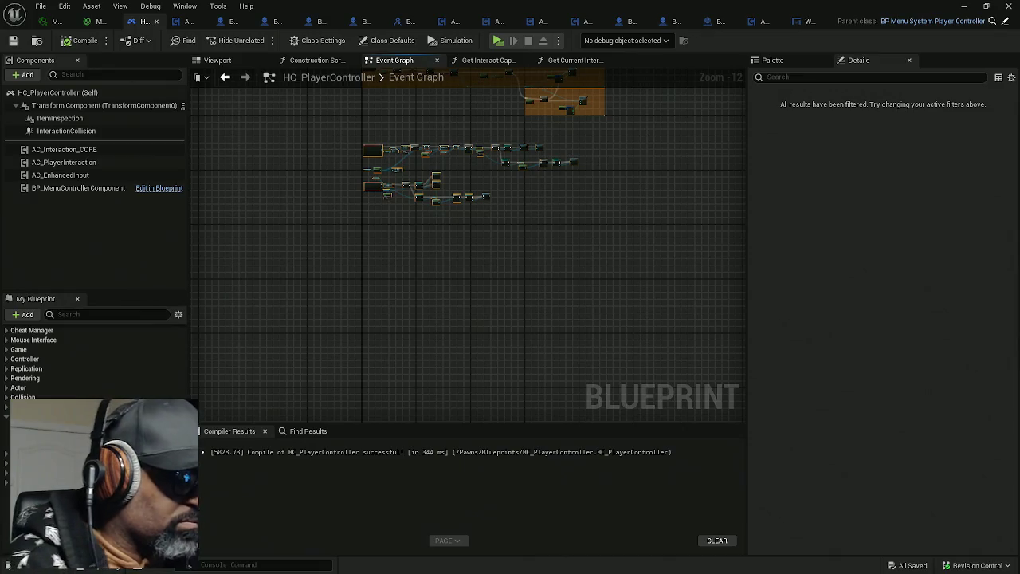
key("c")
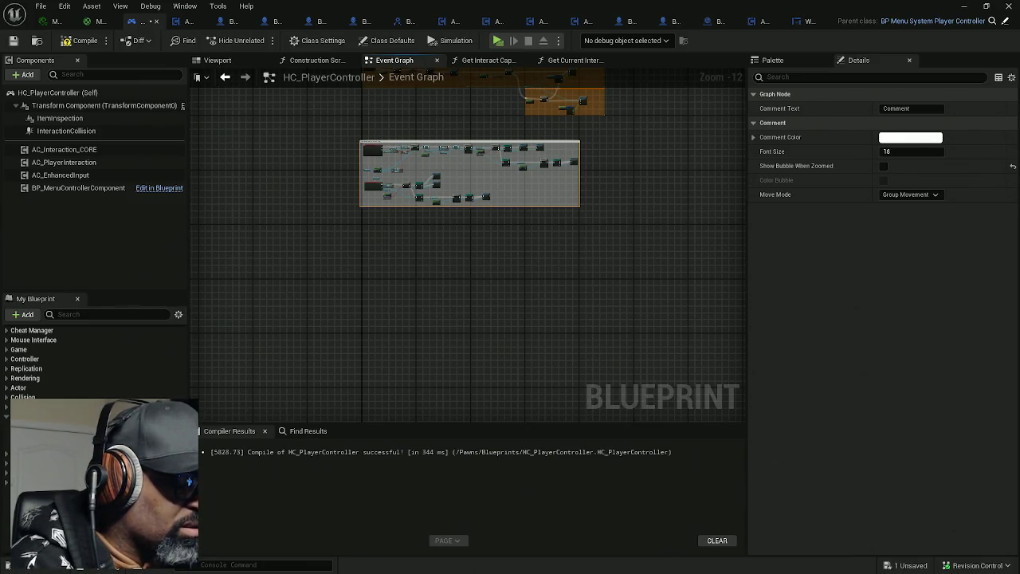
type("Overlapping Actors of Interact Collision")
key("Return")
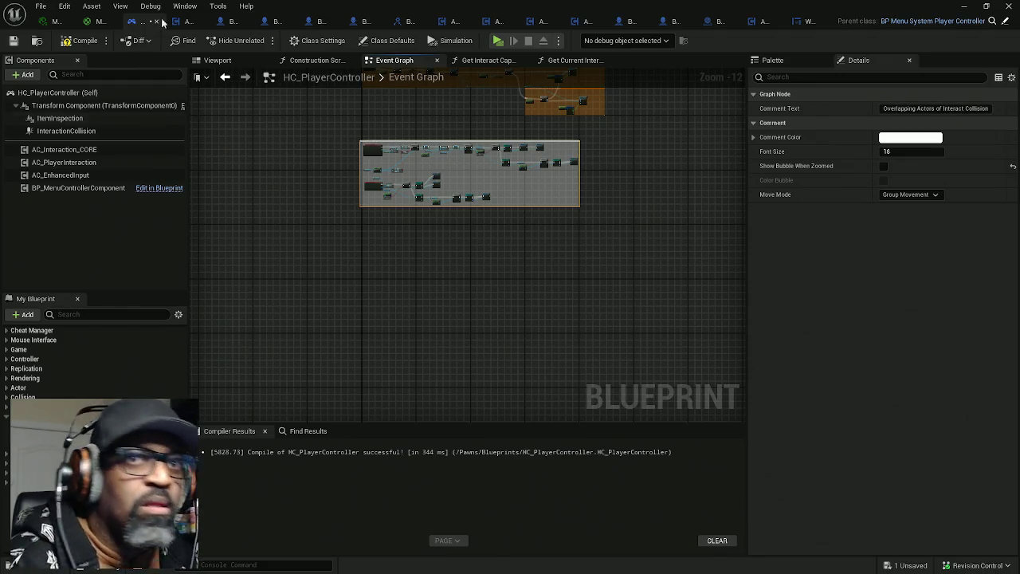
left_click(883, 165)
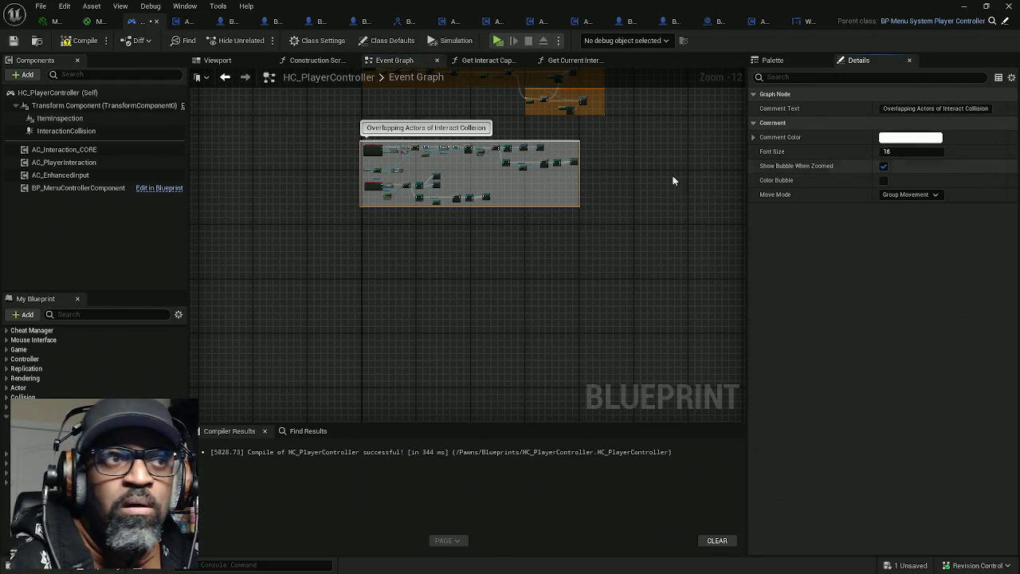
left_click_drag(431, 212, 391, 214)
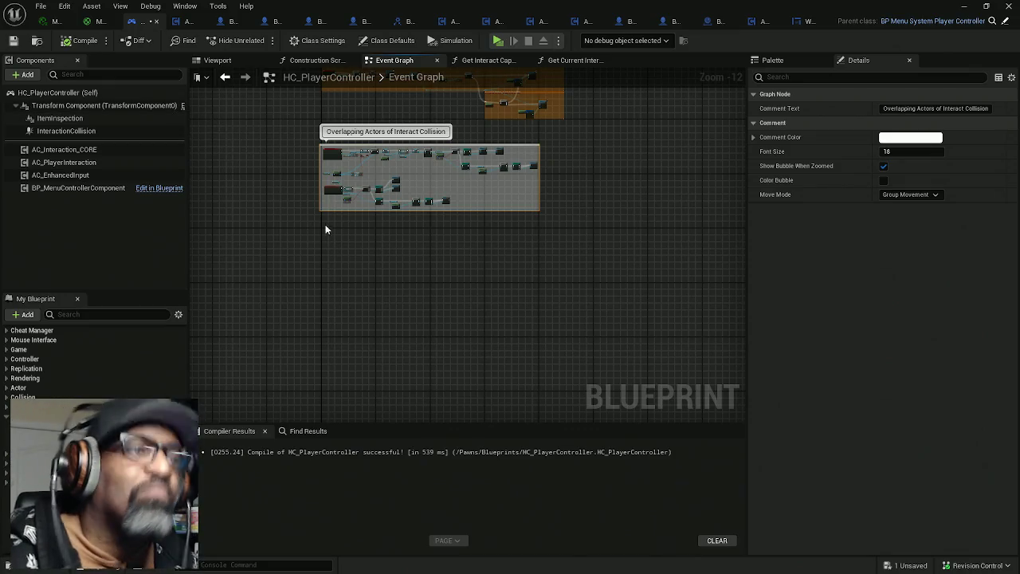
mouse_move(371, 245)
left_mouse_down()
mouse_move(334, 200)
mouse_move(337, 217)
left_mouse_up()
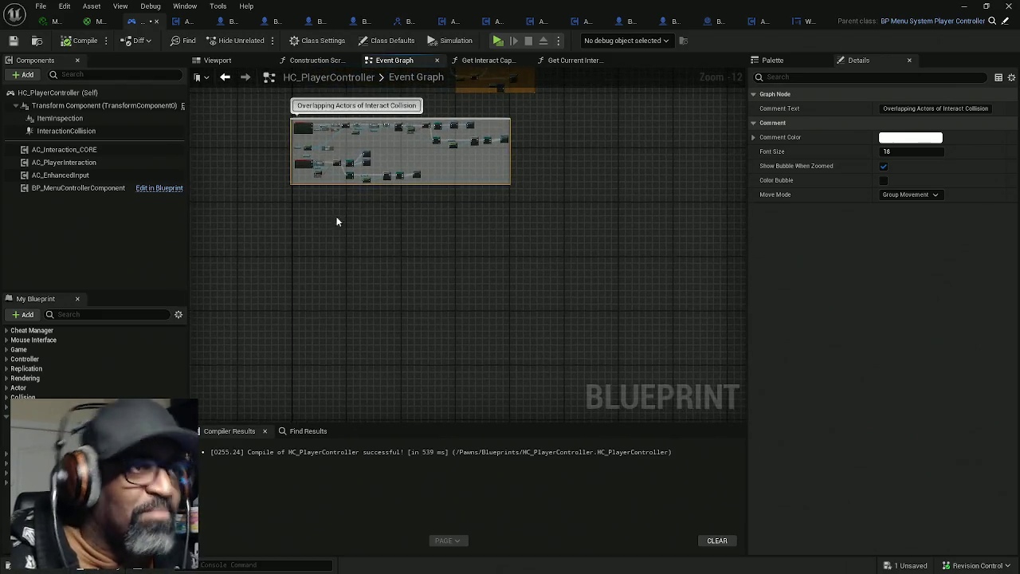
scroll(316, 229, "up", 3)
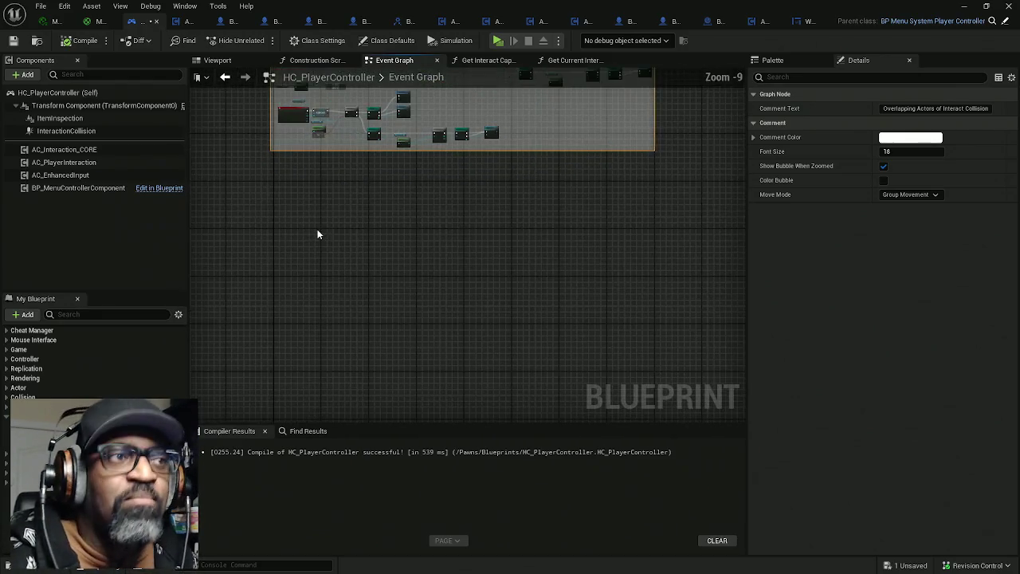
left_click_drag(311, 221, 353, 214)
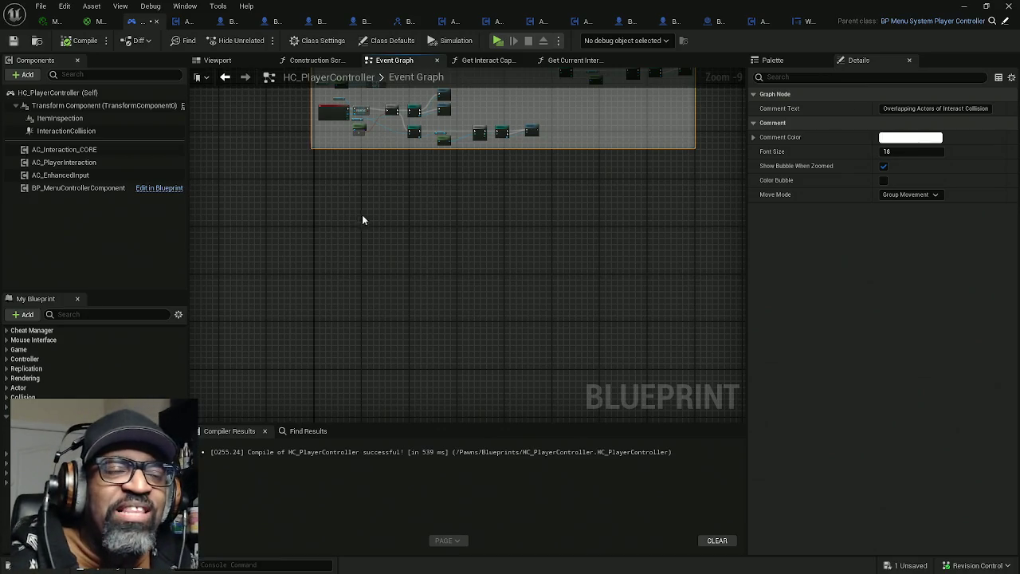
key("Home")
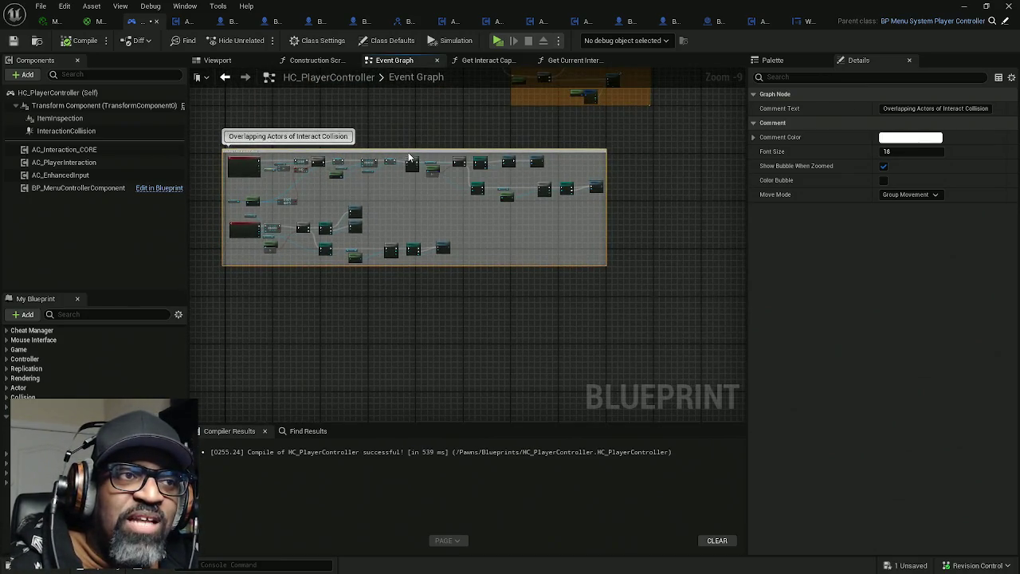
left_click_drag(409, 161, 414, 155)
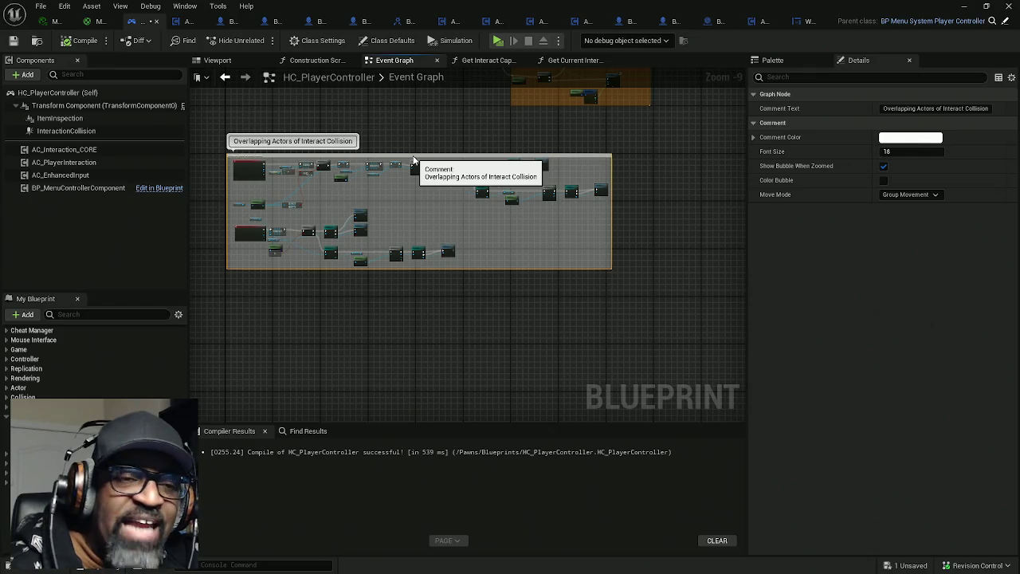
left_click_drag(307, 323, 378, 264)
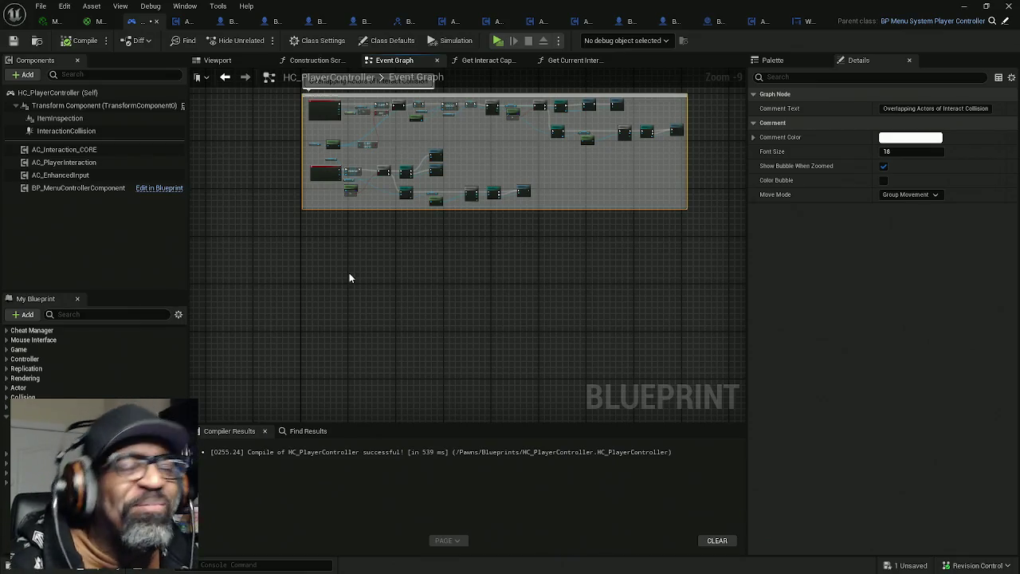
Pan the Event Graph, then bring up the 'UE4 Tutorial: 3D Object Viewer' video in the browser
left_click_drag(350, 273, 344, 212)
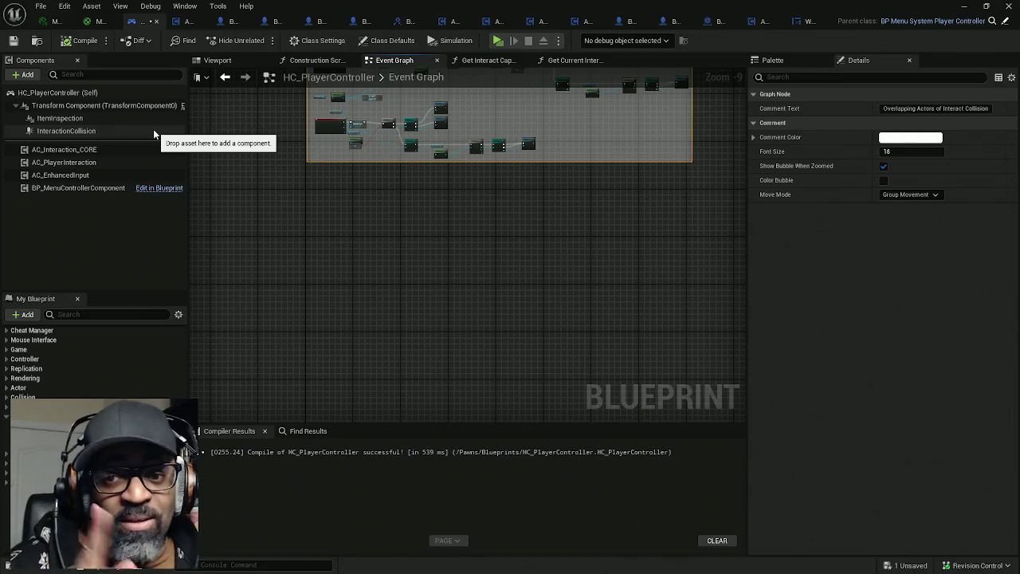
left_click_drag(154, 134, 228, 139)
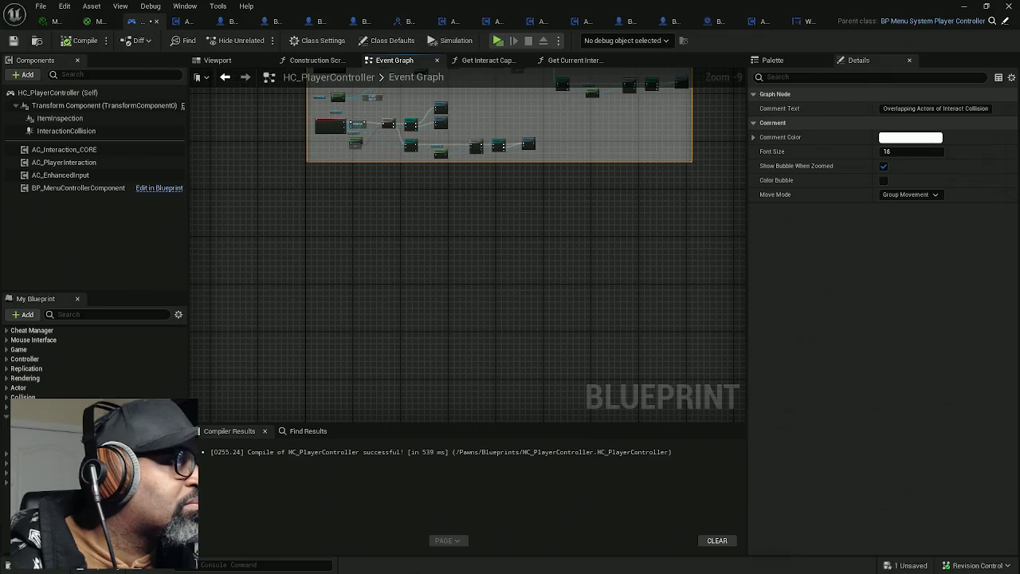
key("alt+Tab")
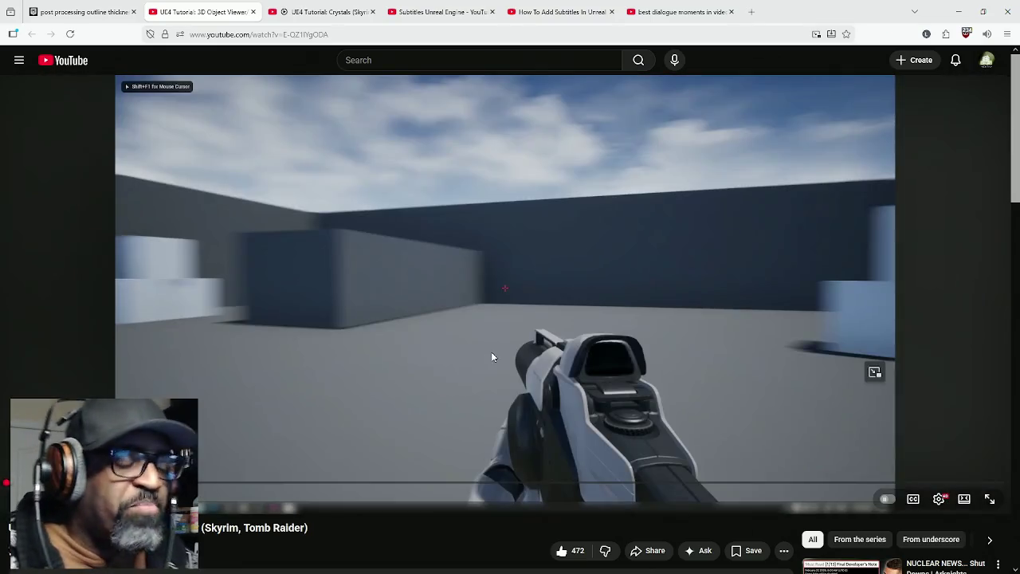
Play the tutorial, pause, scrub back to the 8:59 gold bar inspection demo, and minimize the browser
left_click(492, 356)
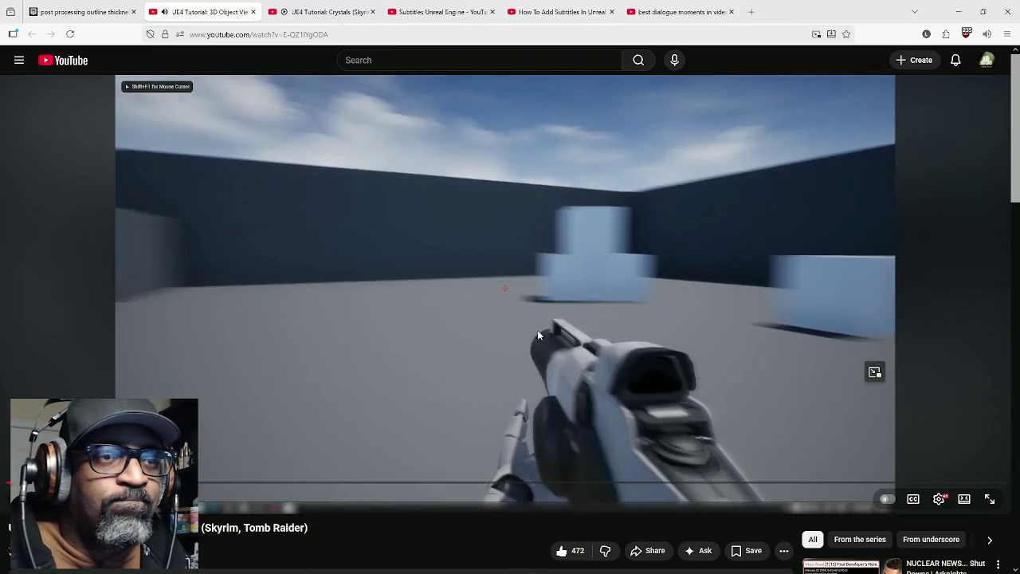
left_click(461, 426)
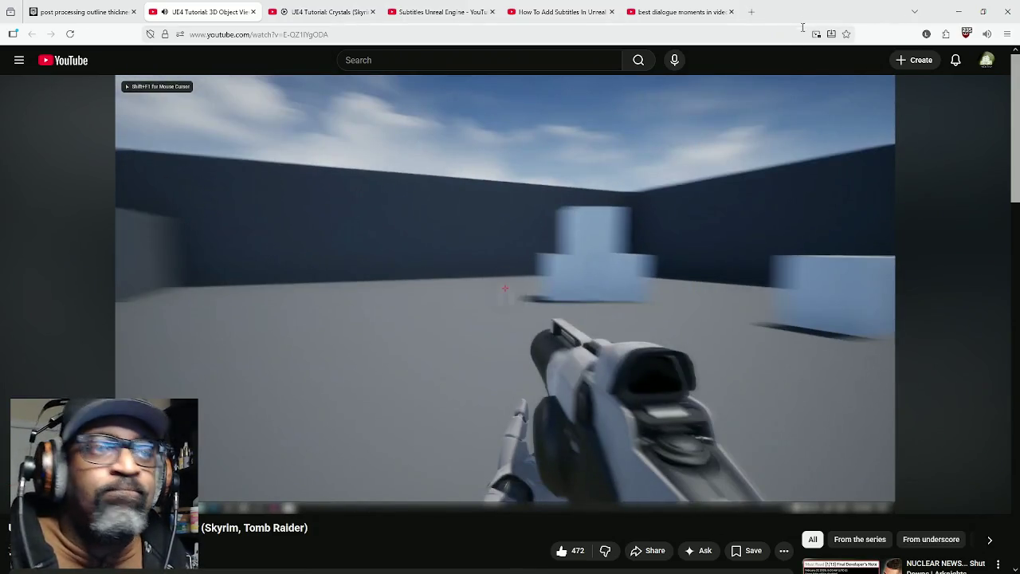
left_click_drag(427, 482, 451, 484)
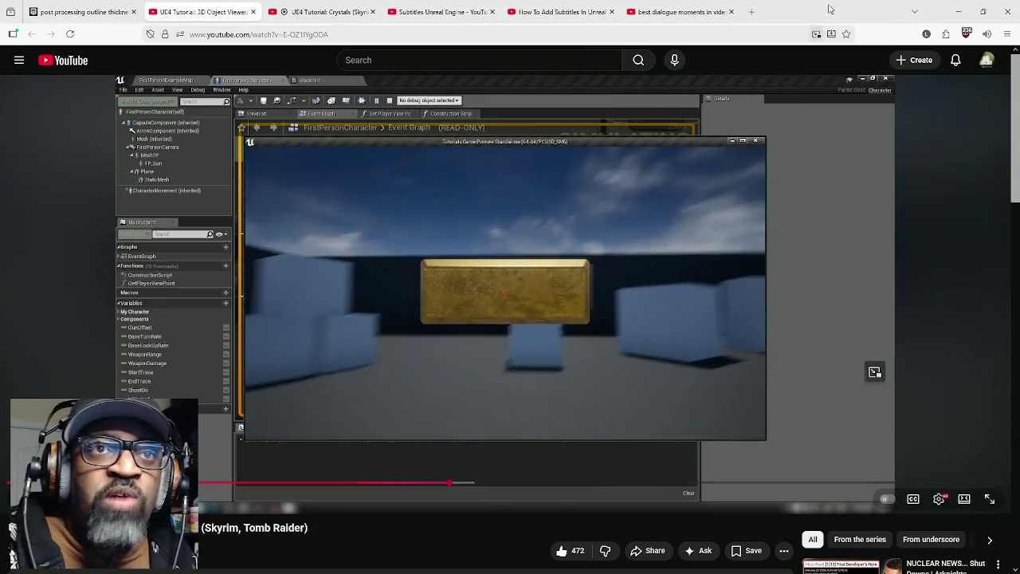
left_click(957, 11)
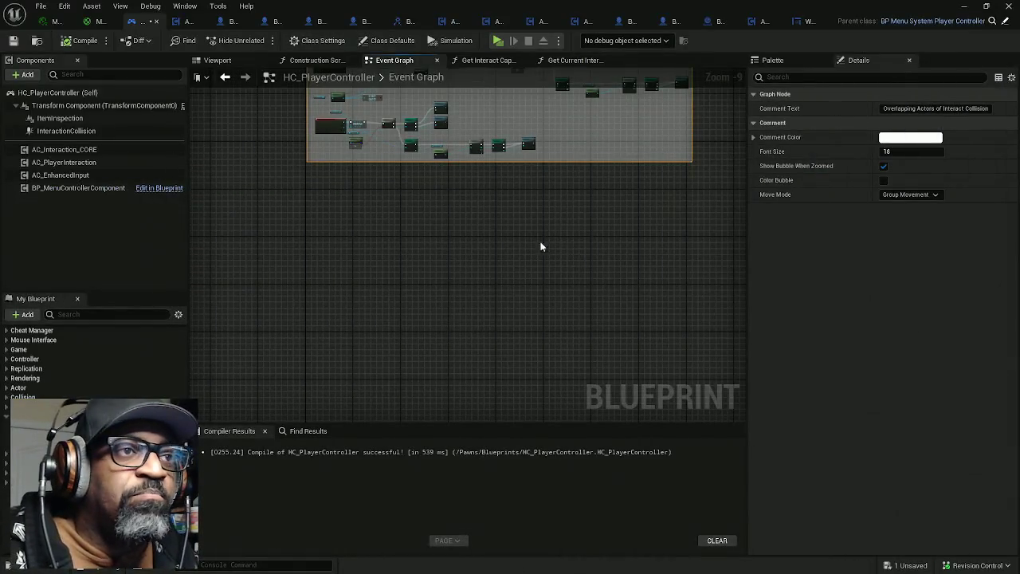
scroll(507, 289, "up", 1)
left_click_drag(506, 288, 515, 209)
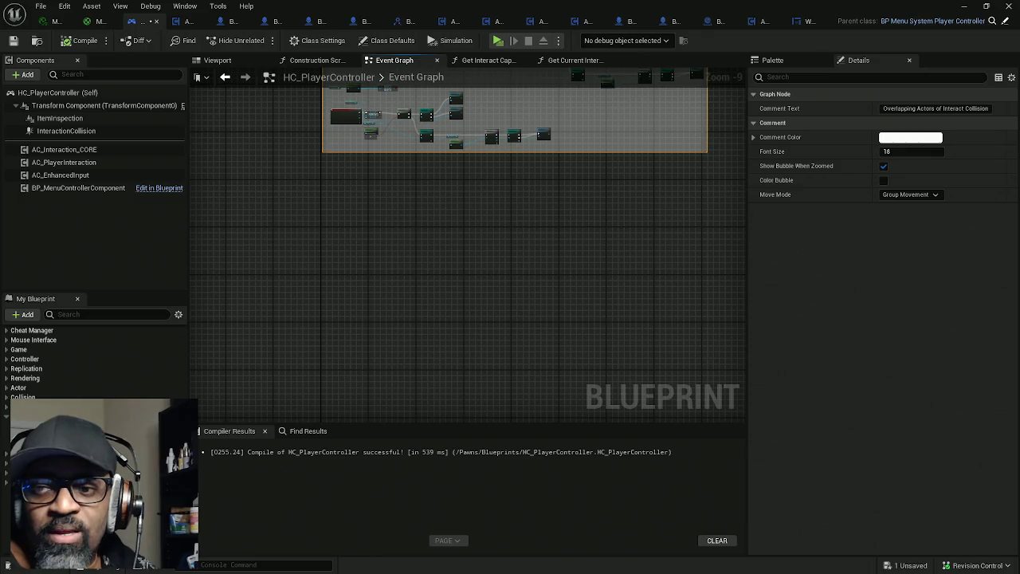
left_click_drag(519, 216, 423, 311)
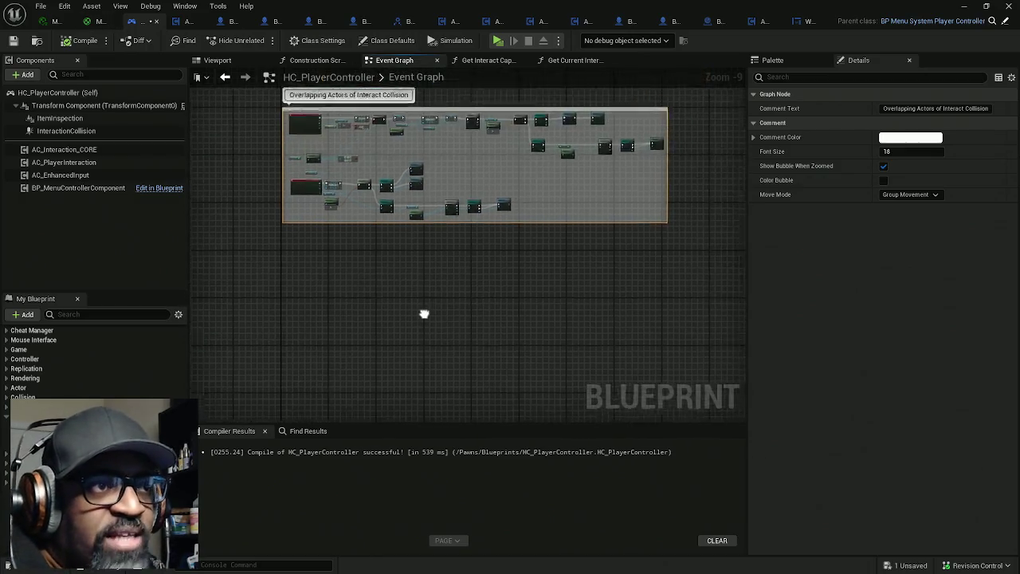
Add a new custom event node on empty canvas in HC_PlayerController's Event Graph
left_click_drag(344, 294, 384, 252)
right_click(387, 256)
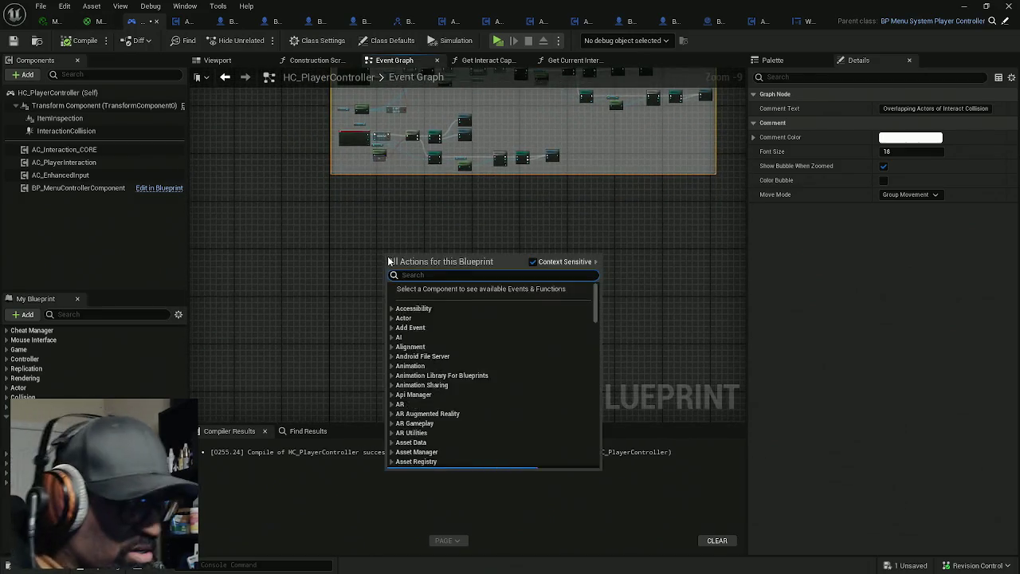
type("-")
left_click(439, 298)
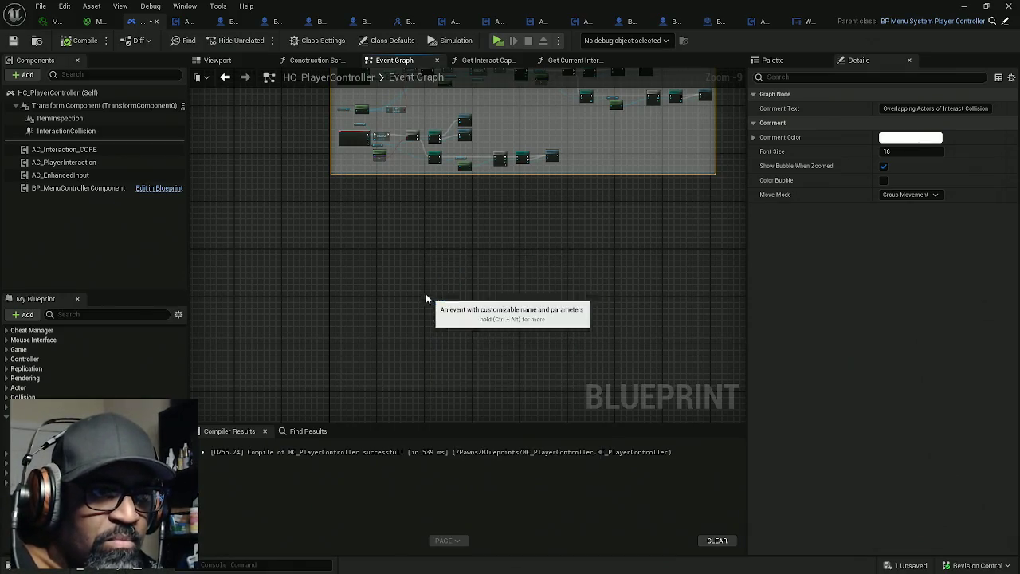
scroll(376, 255, "up", 1)
scroll(376, 255, "up", 8)
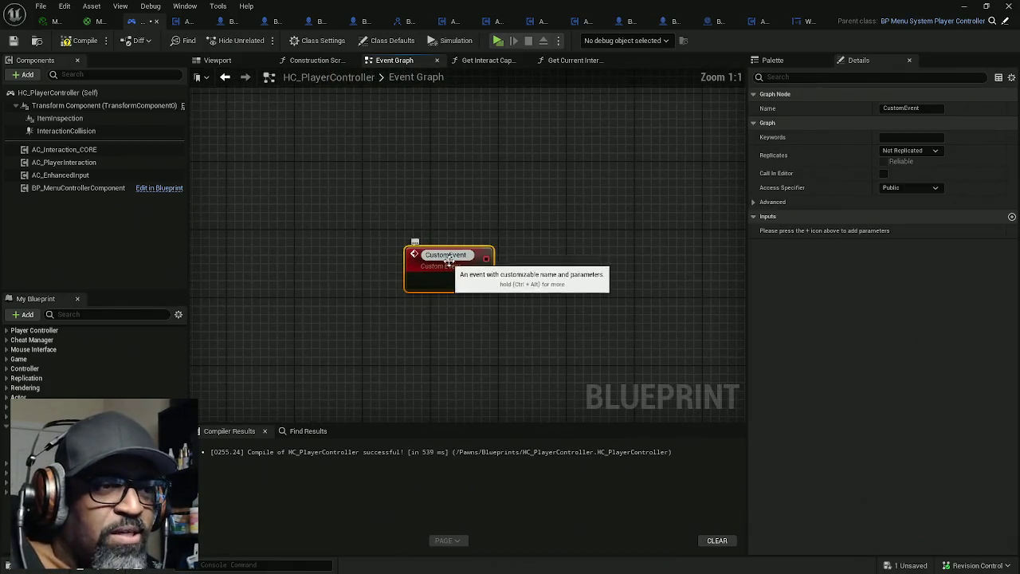
Name the custom event ShowTumblerWidget and move its node up and left
left_click(916, 107)
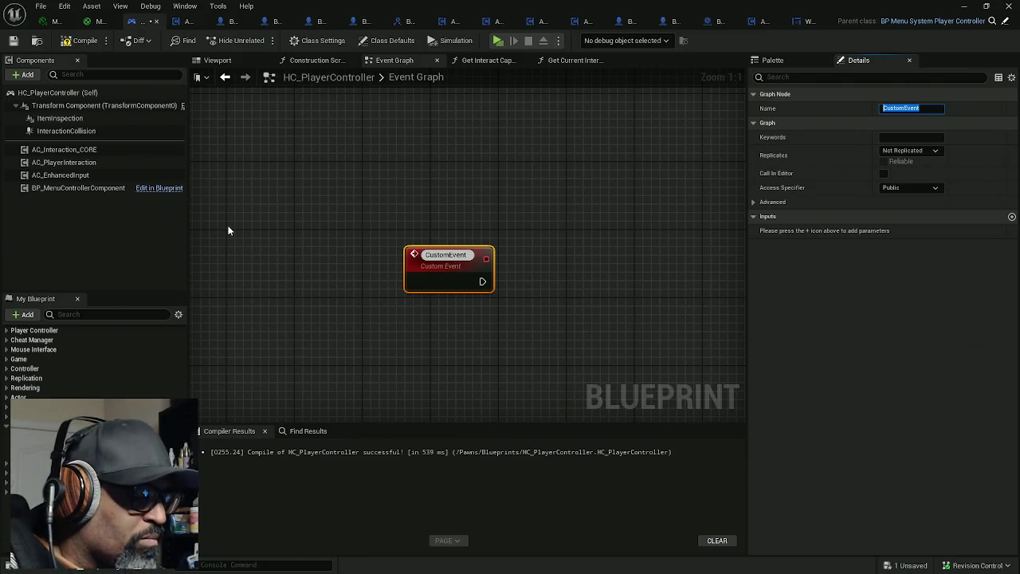
type("Show")
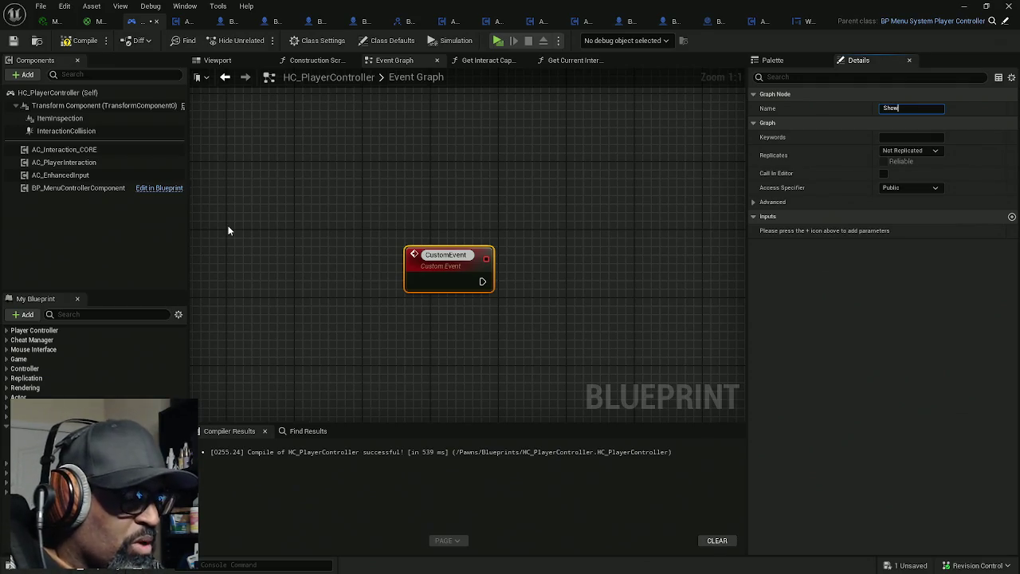
type("Tub")
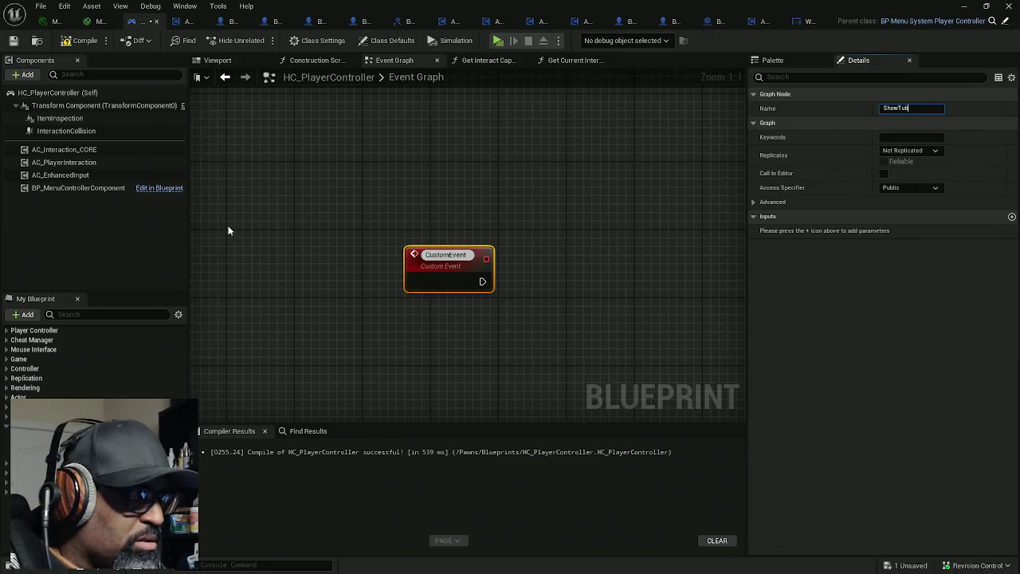
key("BackSpace")
type("mbler")
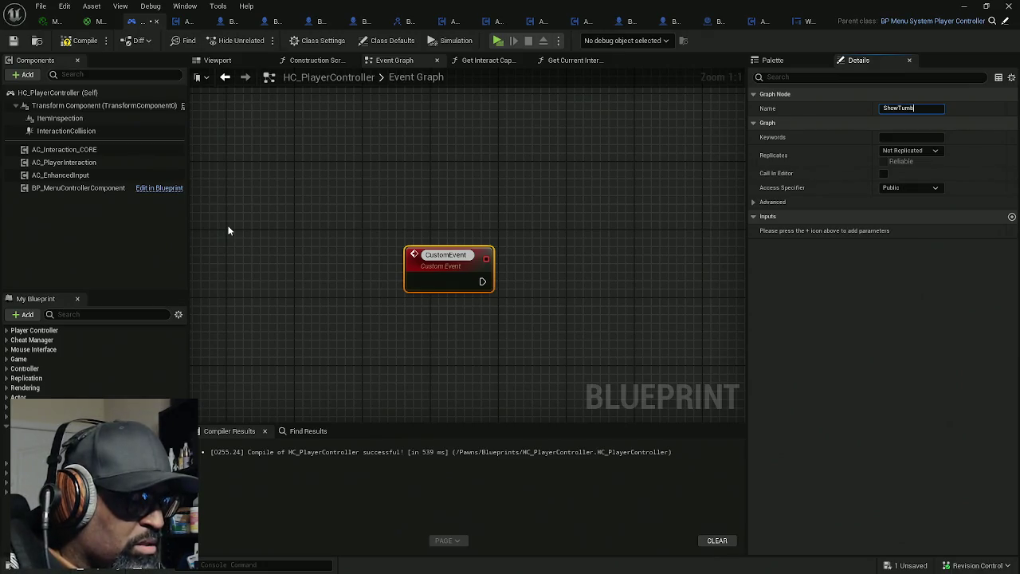
type("Widget")
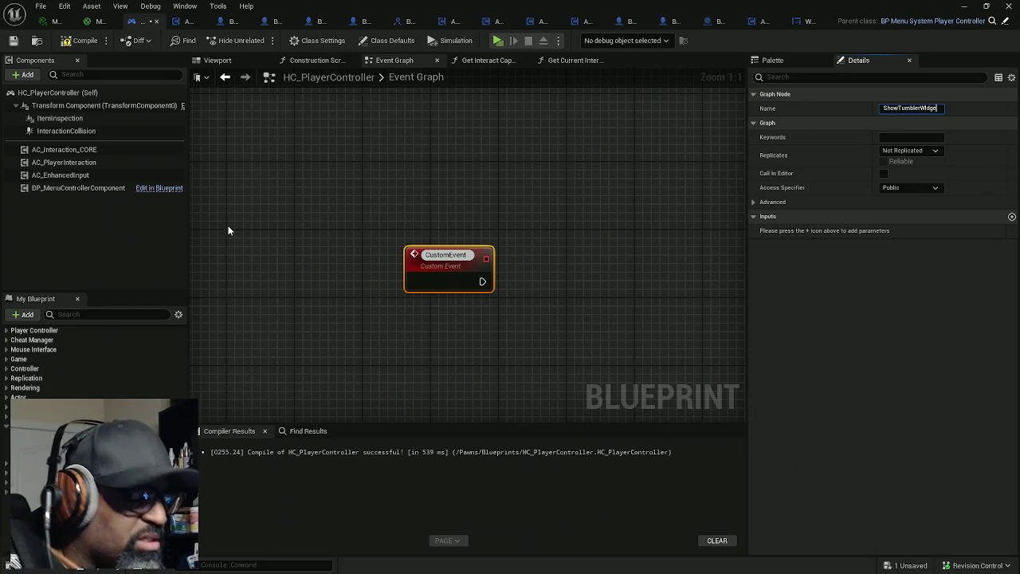
key("Return")
left_click_drag(450, 276, 408, 259)
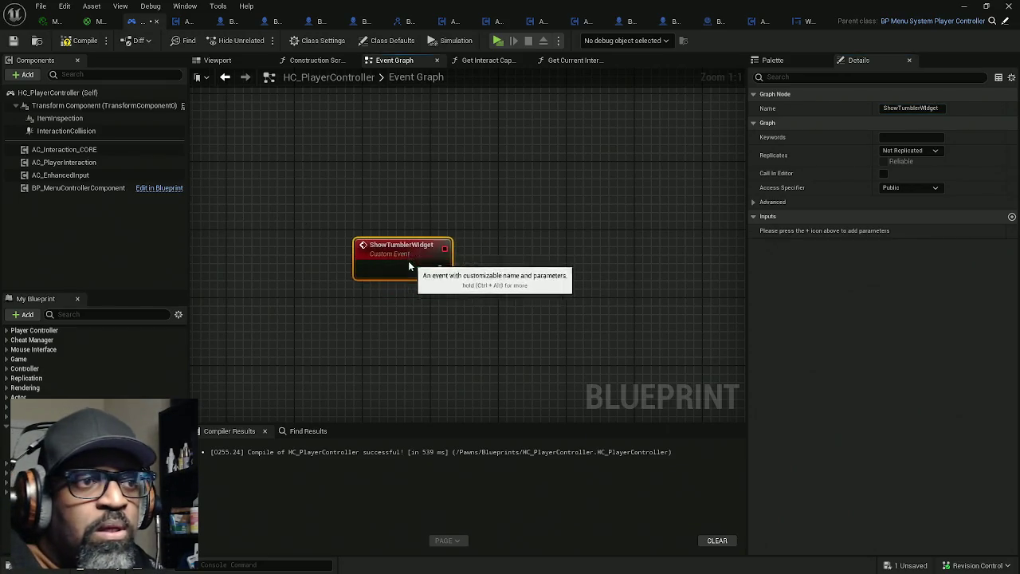
Rename the event from ShowTumblerWidget to SetTumblerWidgetState
left_click(894, 110)
left_click_drag(898, 110, 873, 116)
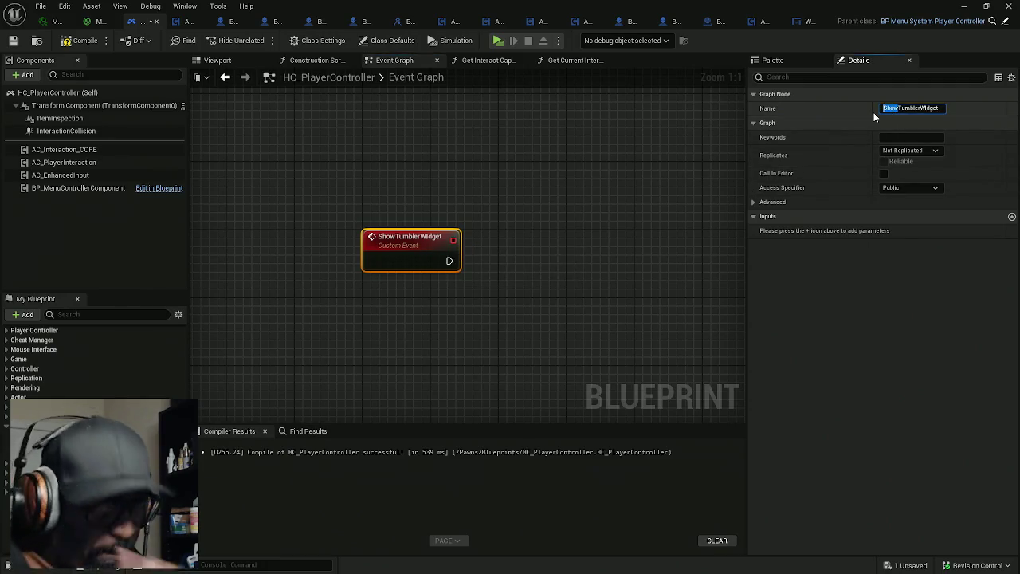
type("Set")
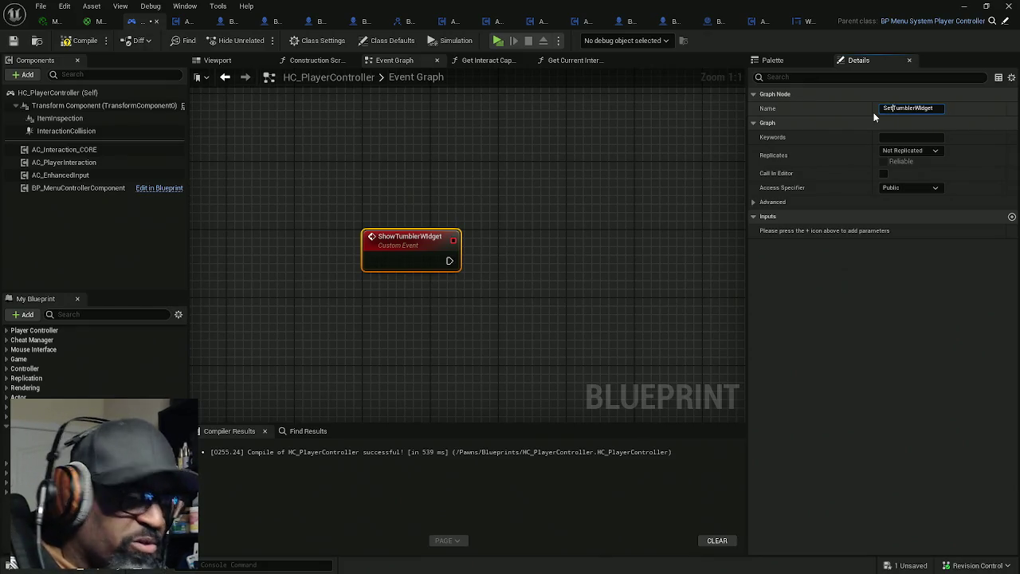
type("State")
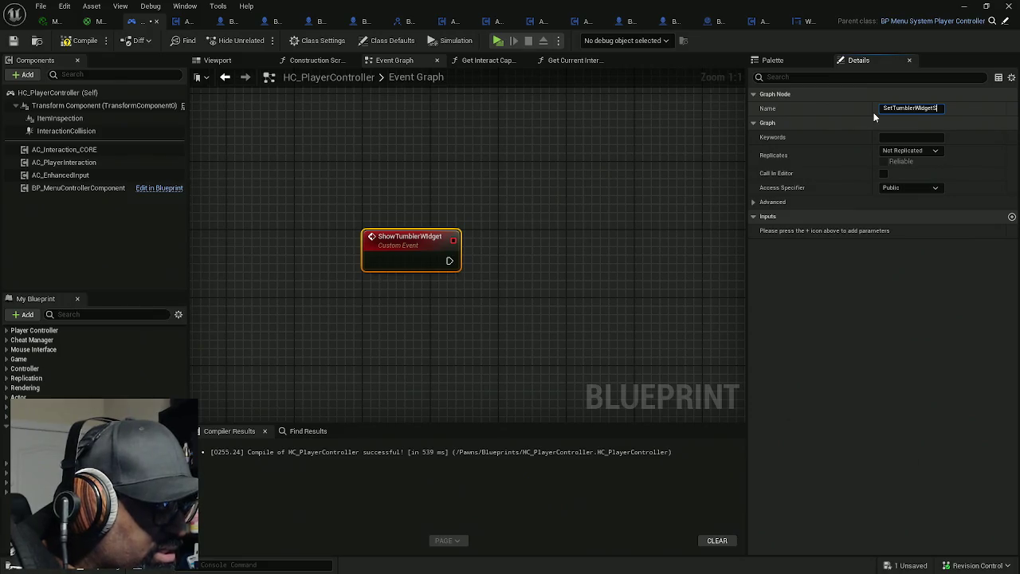
key("Return")
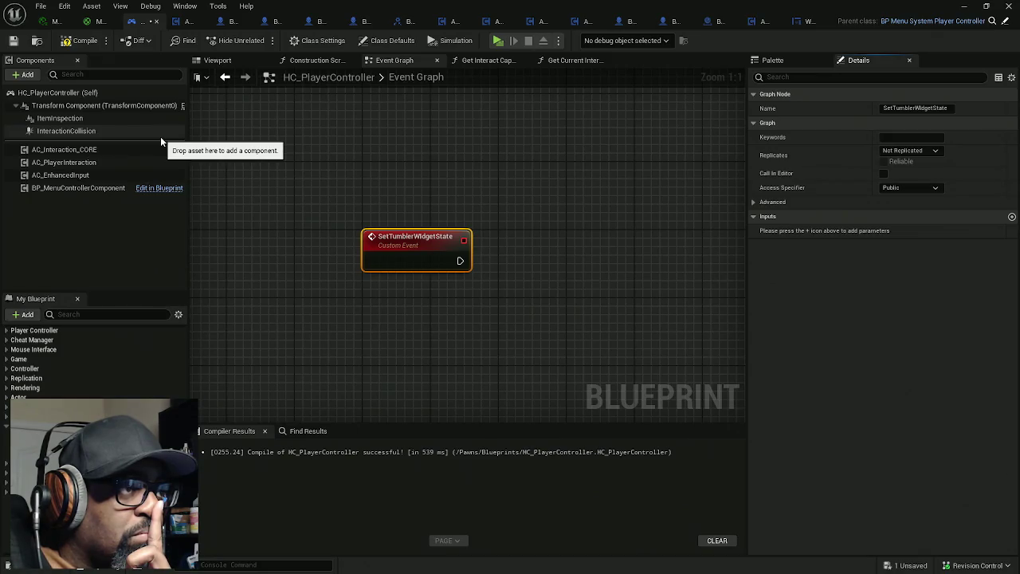
left_click(109, 118)
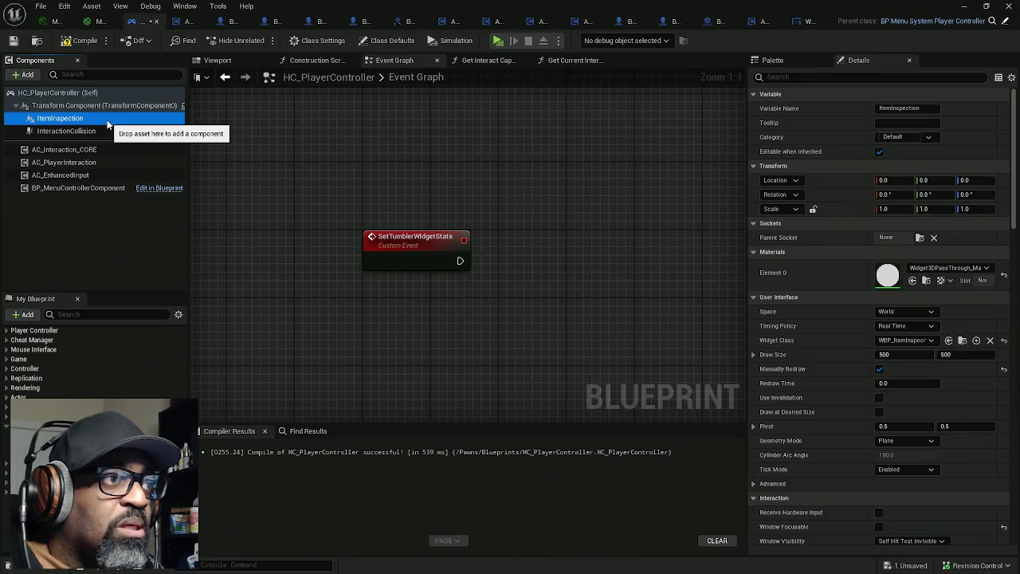
Add a Set Hidden in Game node on Item Inspection, executed by SetTumblerWidgetState
mouse_move(107, 119)
left_mouse_down()
mouse_move(519, 269)
mouse_move(434, 289)
mouse_move(541, 267)
left_mouse_up()
type("set hidden")
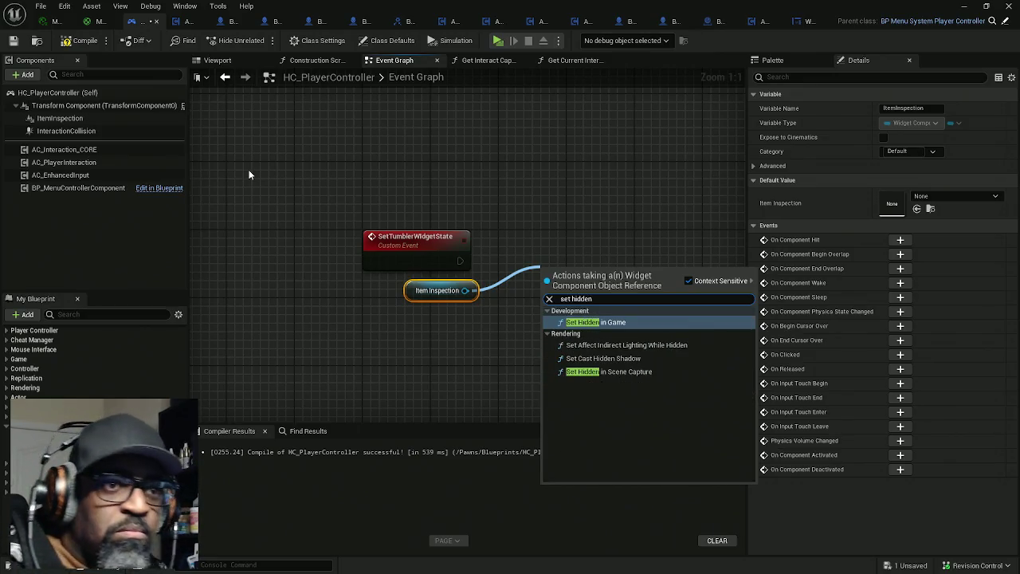
left_click(594, 322)
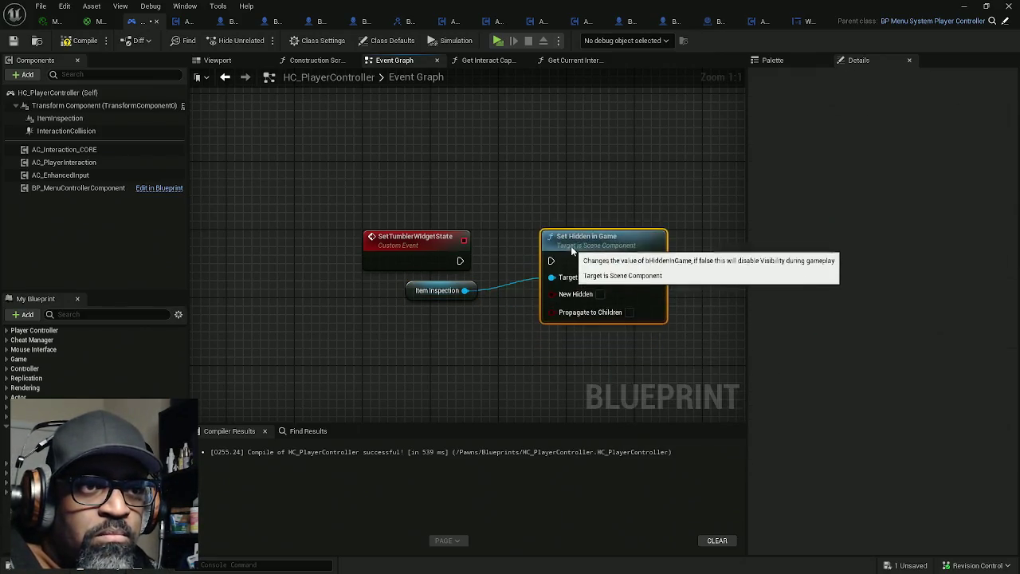
left_click_drag(543, 260, 460, 260)
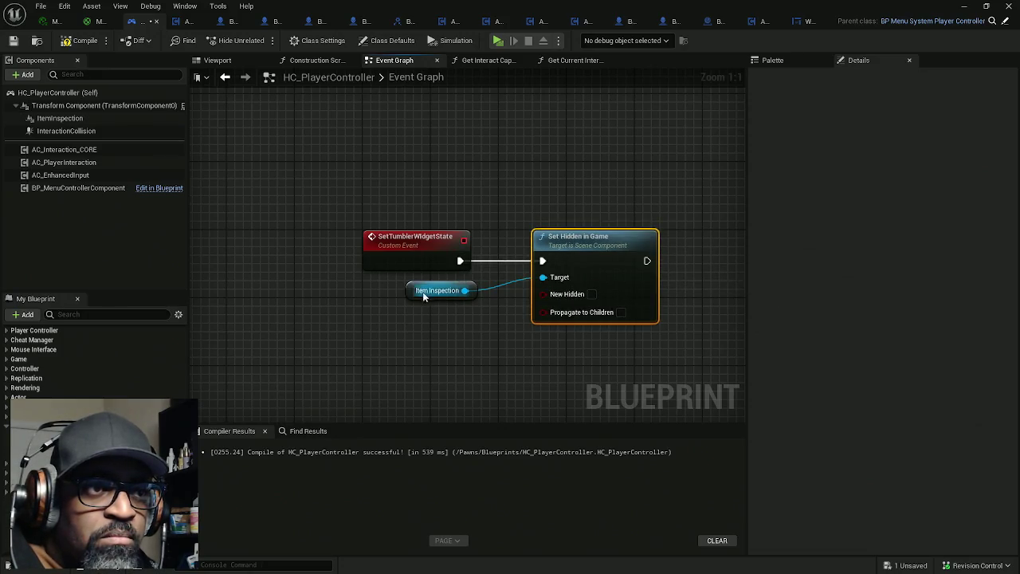
left_click(423, 294)
left_click_drag(412, 291, 395, 317)
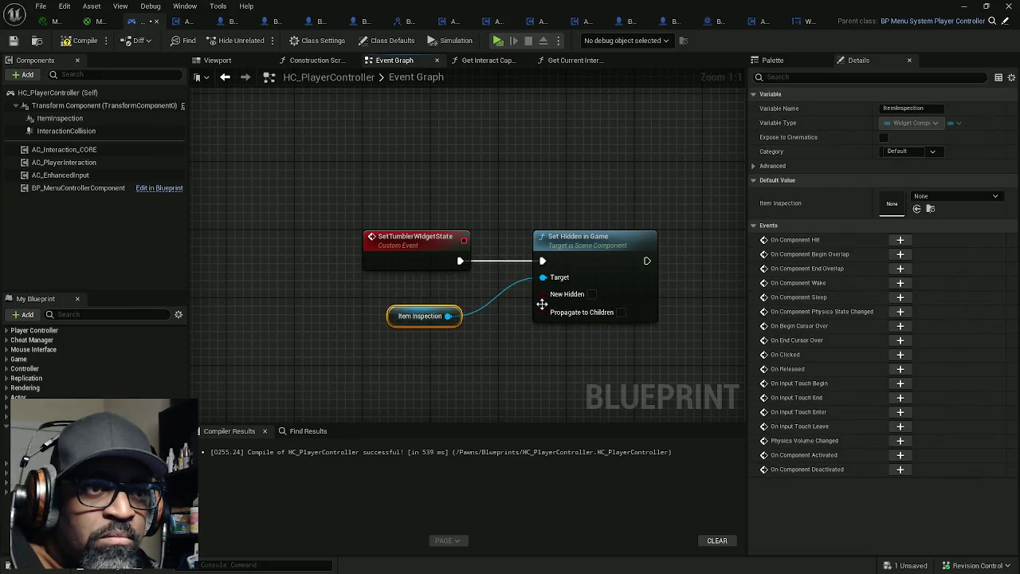
Expose New Hidden as the event's input and rename it bIsVisible
left_click_drag(542, 293, 430, 263)
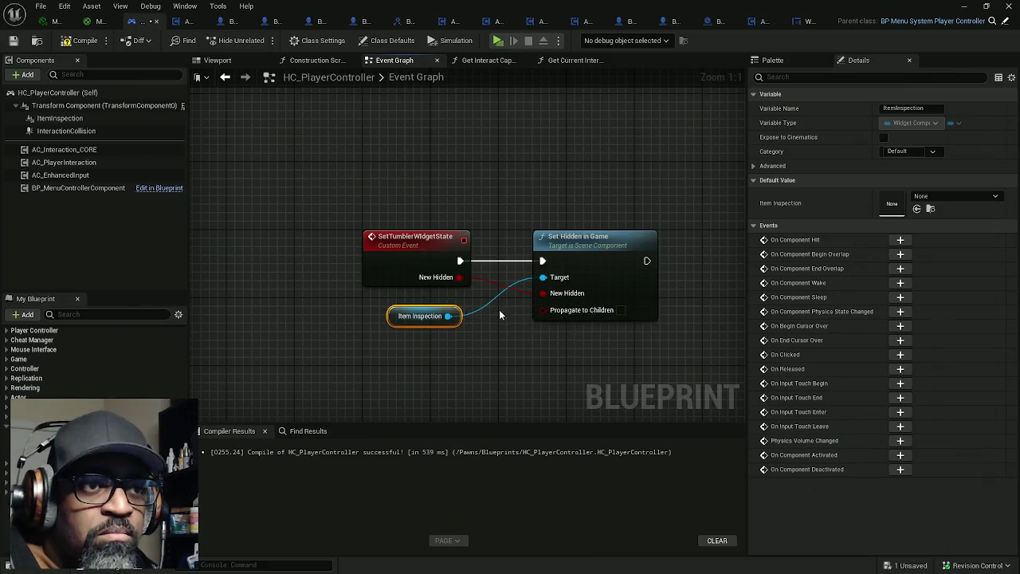
left_click(426, 271)
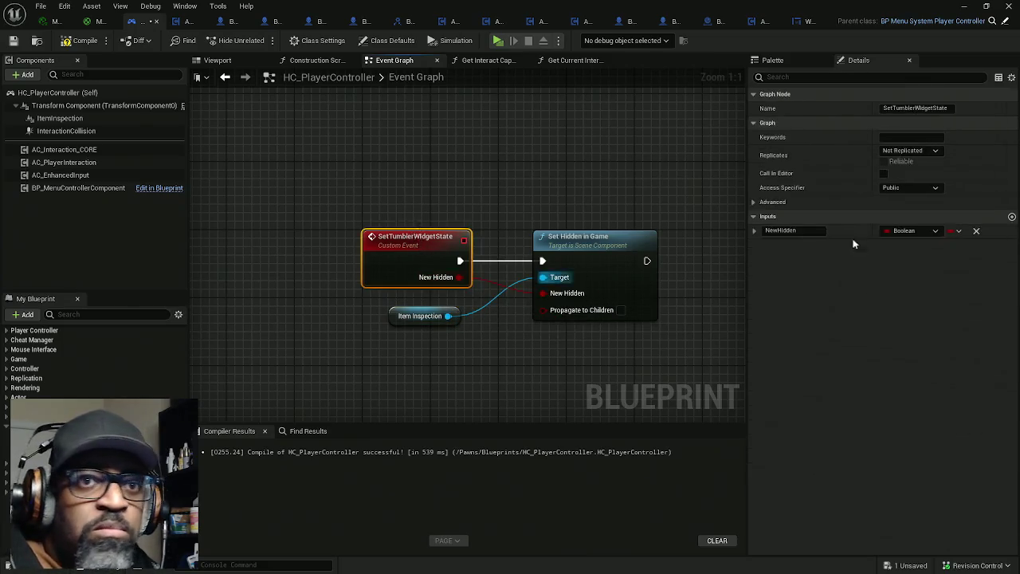
left_click(777, 230)
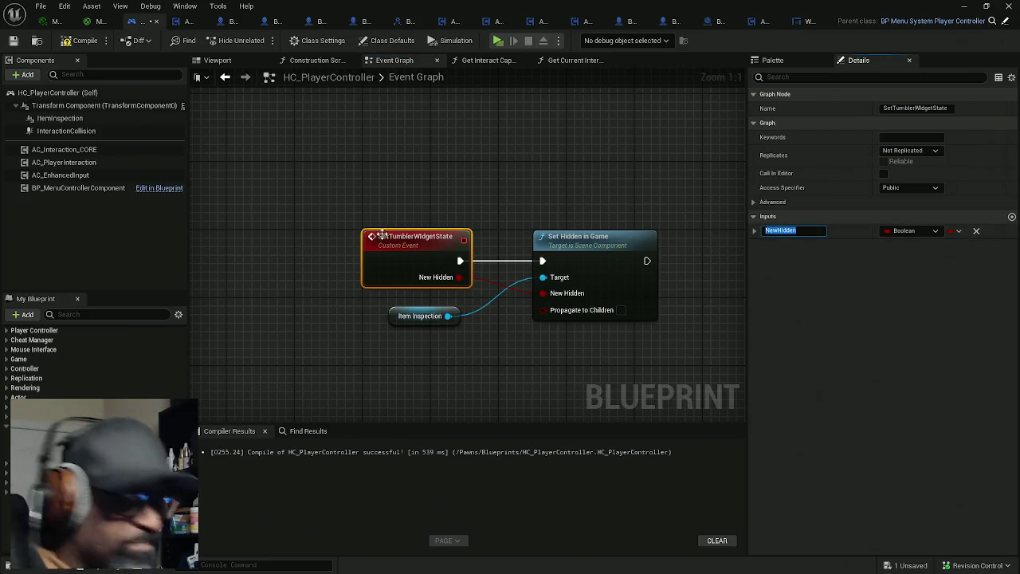
type("b")
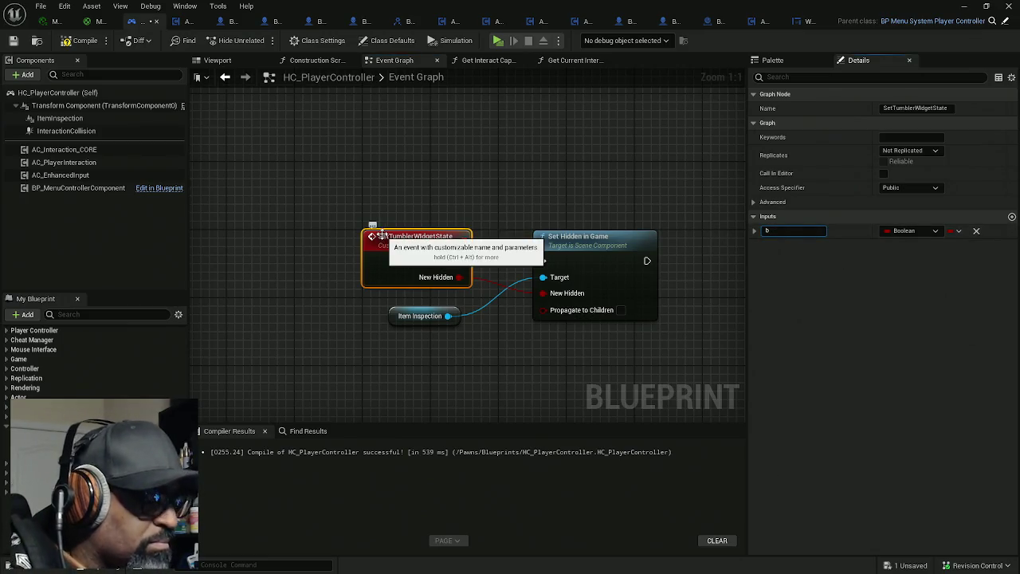
type("Is")
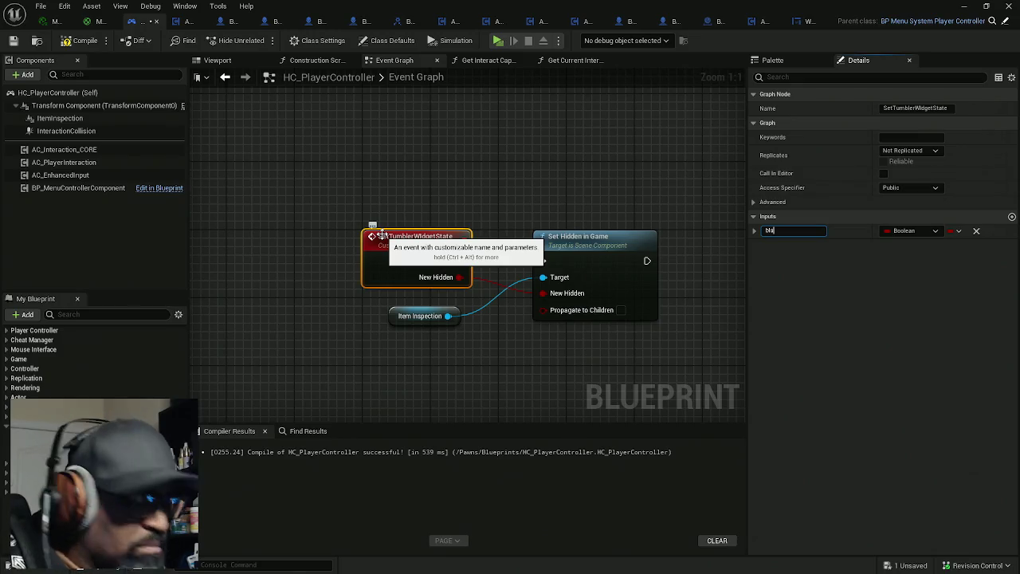
type("Visible")
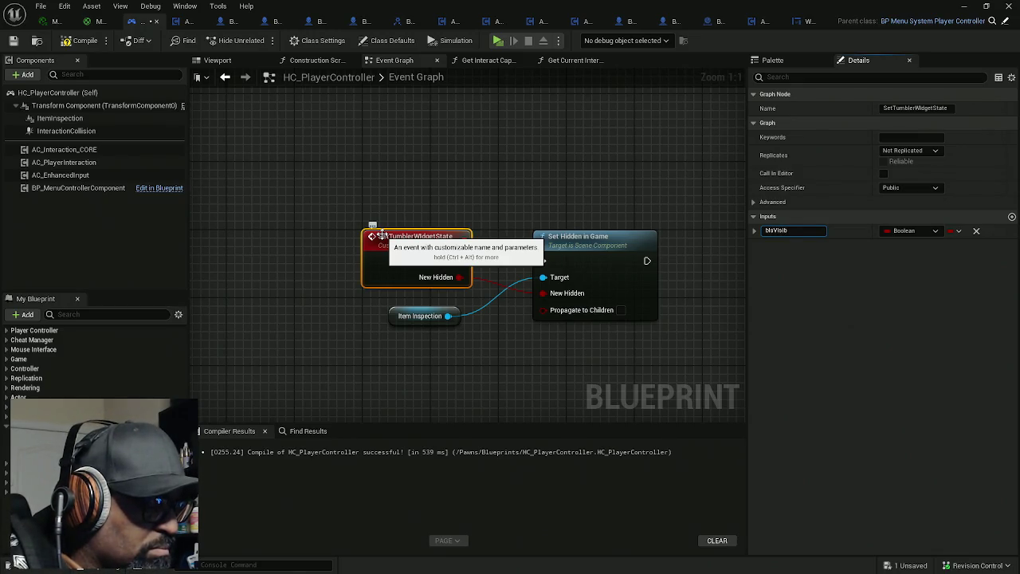
key("Return")
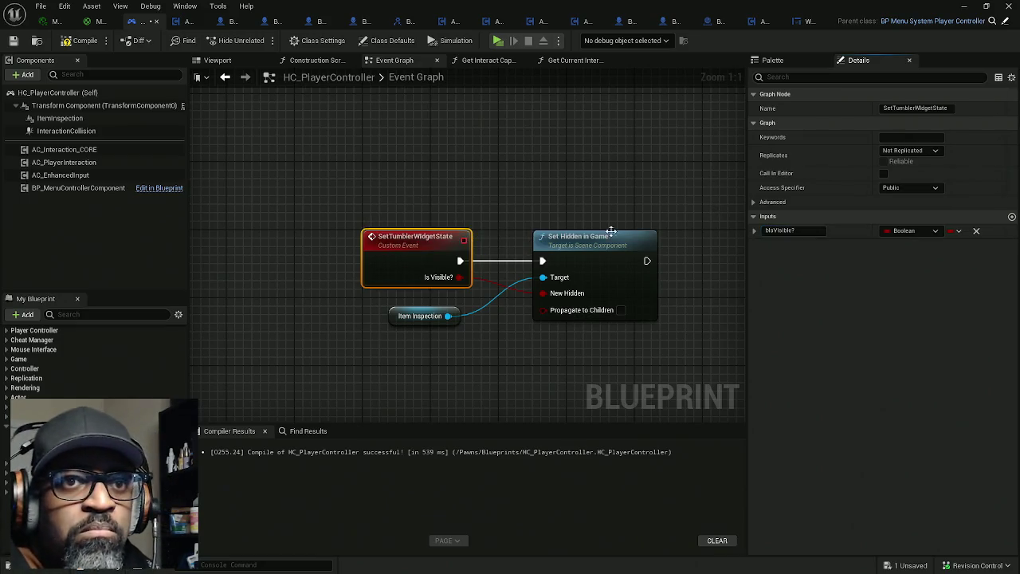
Compile and save HC_PlayerController, then go to AC_EnhancedInput
key("F7")
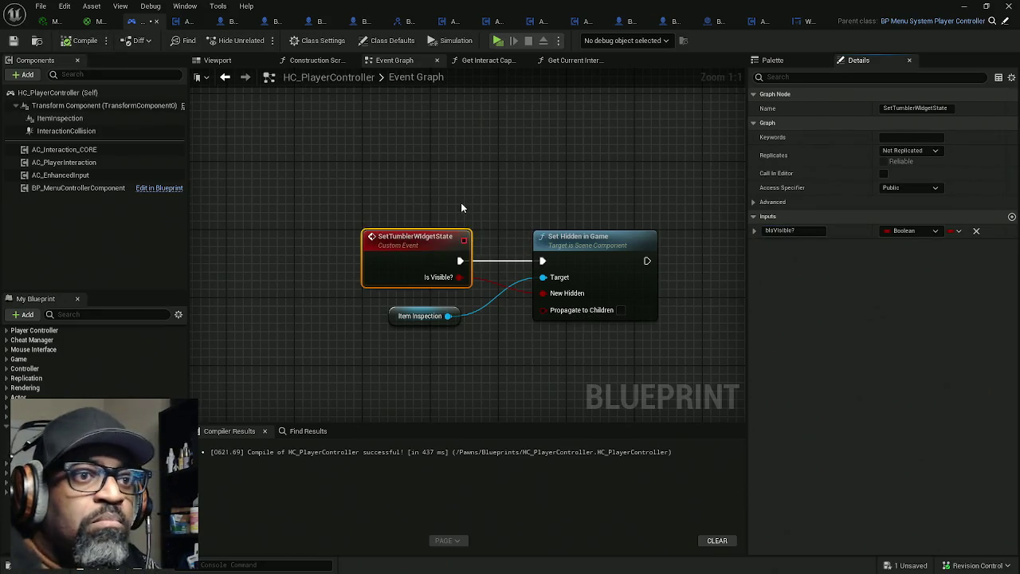
key("ctrl+s")
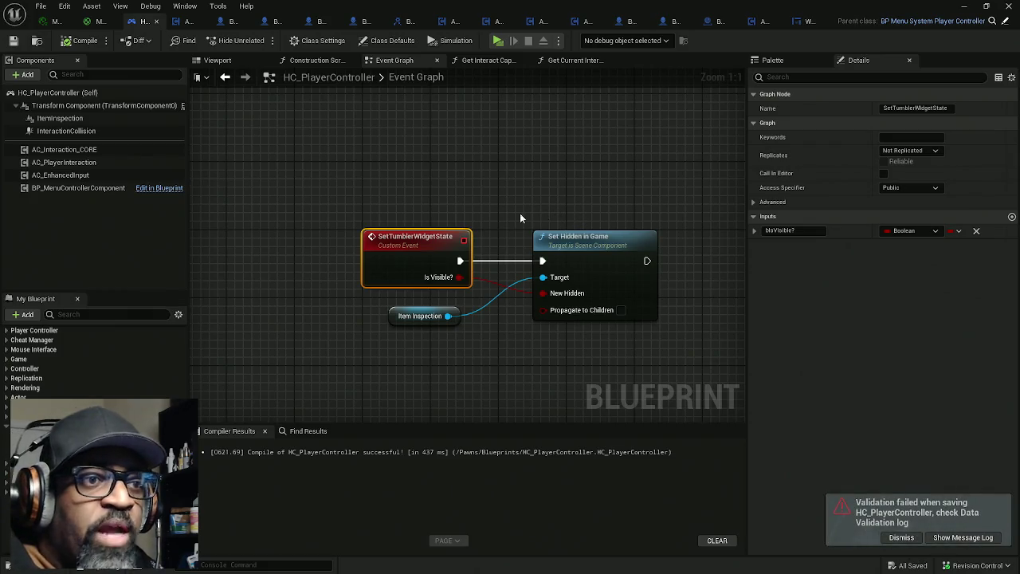
left_click(185, 21)
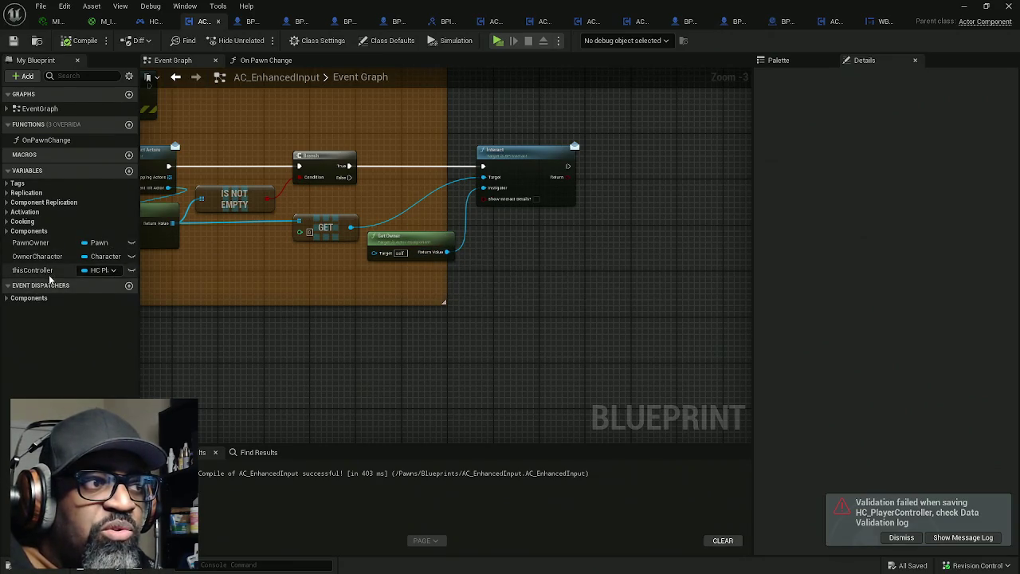
Add a Set Tumbler Widget State call on a This Controller getter, executed after the Interact call
mouse_move(49, 271)
left_mouse_down()
mouse_move(435, 285)
mouse_move(569, 227)
left_mouse_up()
mouse_move(513, 217)
left_mouse_down()
mouse_move(619, 223)
mouse_move(625, 210)
left_mouse_up()
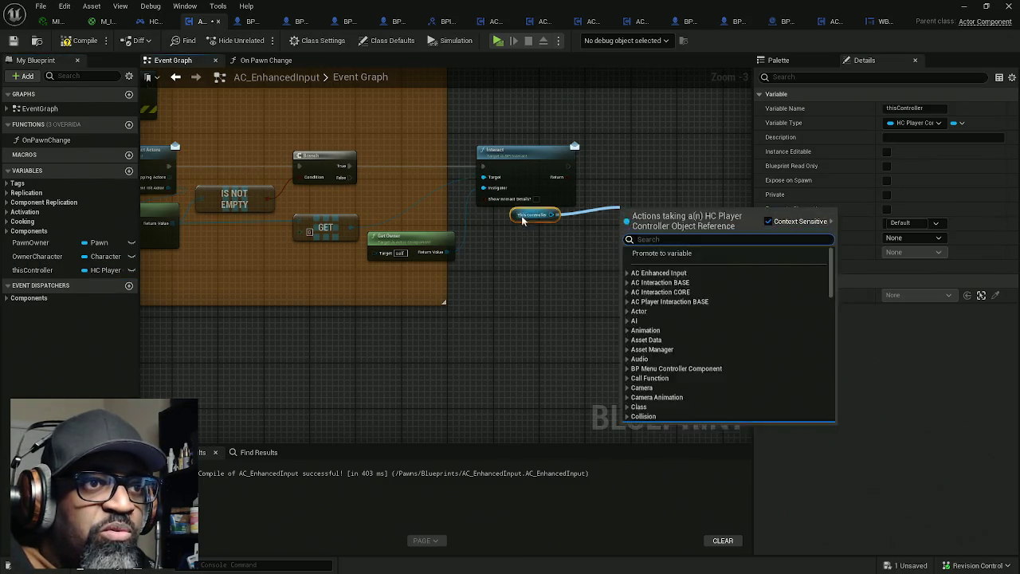
left_click(510, 239)
left_click_drag(510, 219, 623, 209)
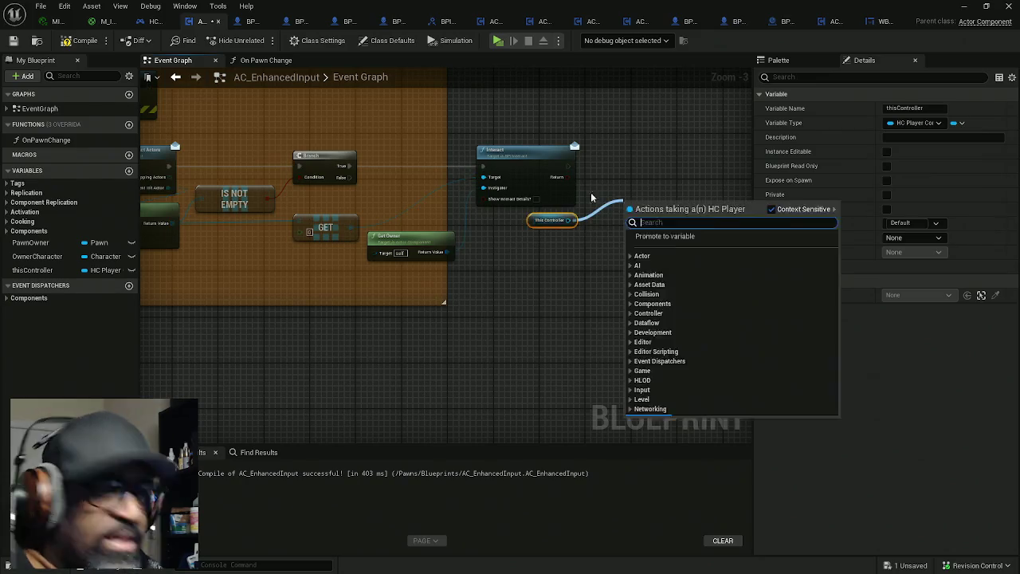
type("set")
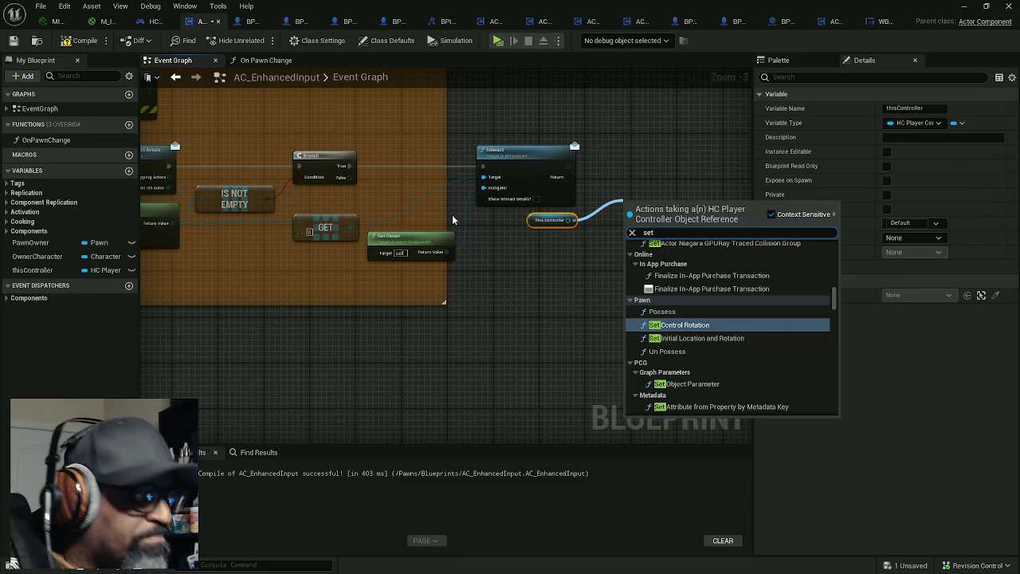
type(" tumbler")
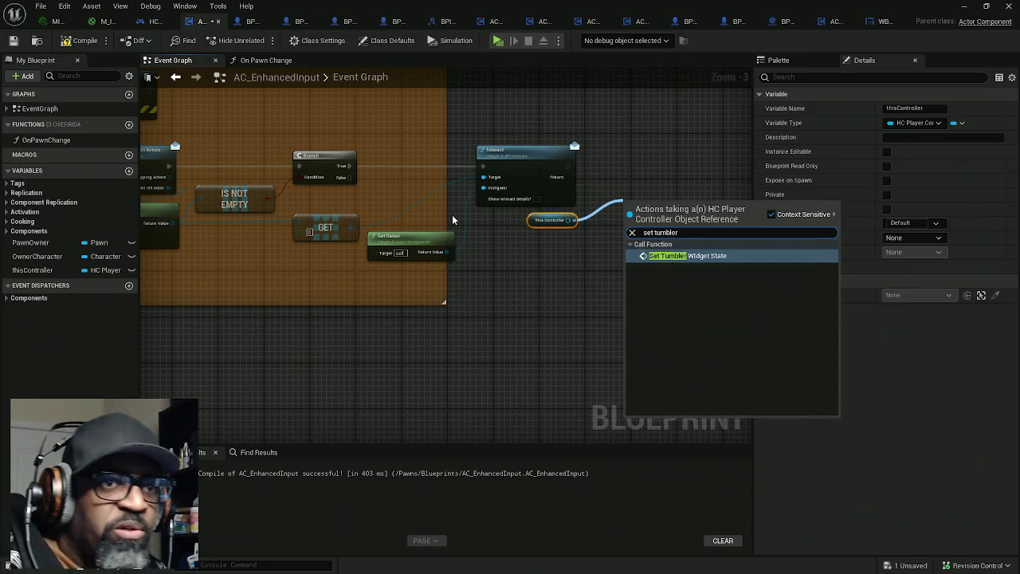
key("Return")
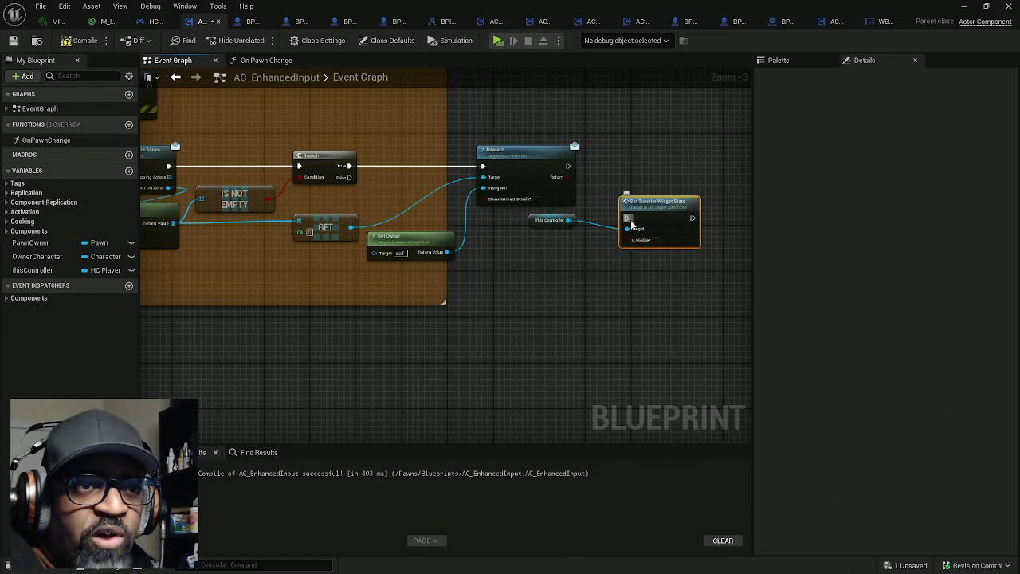
mouse_move(627, 218)
left_mouse_down()
mouse_move(568, 166)
mouse_move(628, 169)
left_mouse_up()
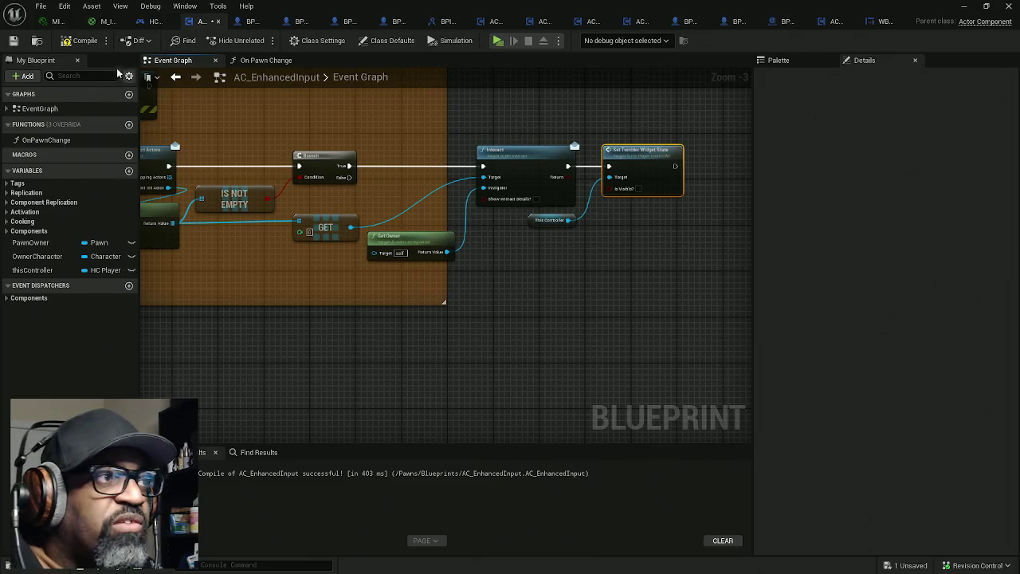
Compile and save AC_EnhancedInput, then return to HC_PlayerController
left_click(82, 46)
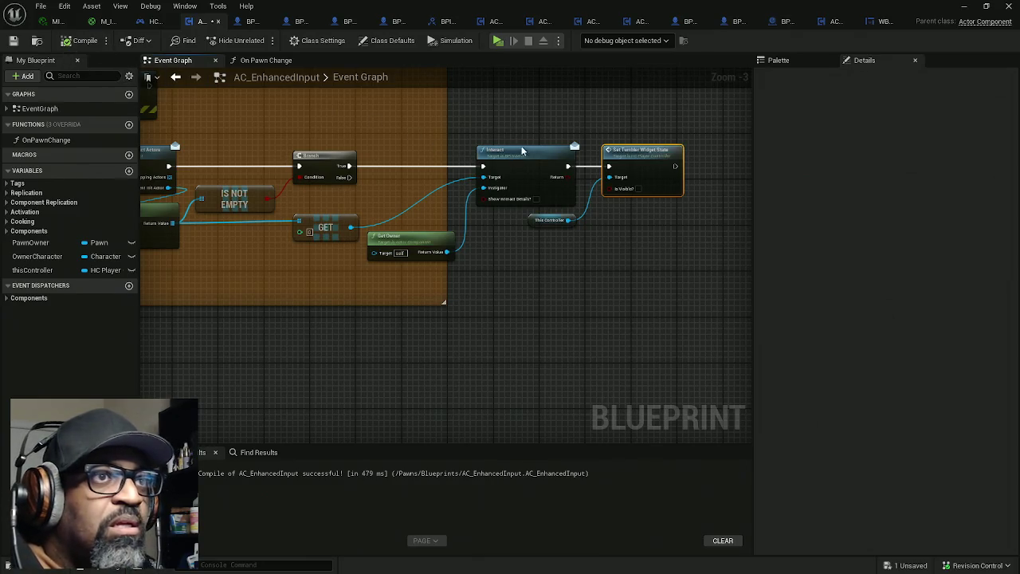
key("ctrl+s")
left_click(149, 21)
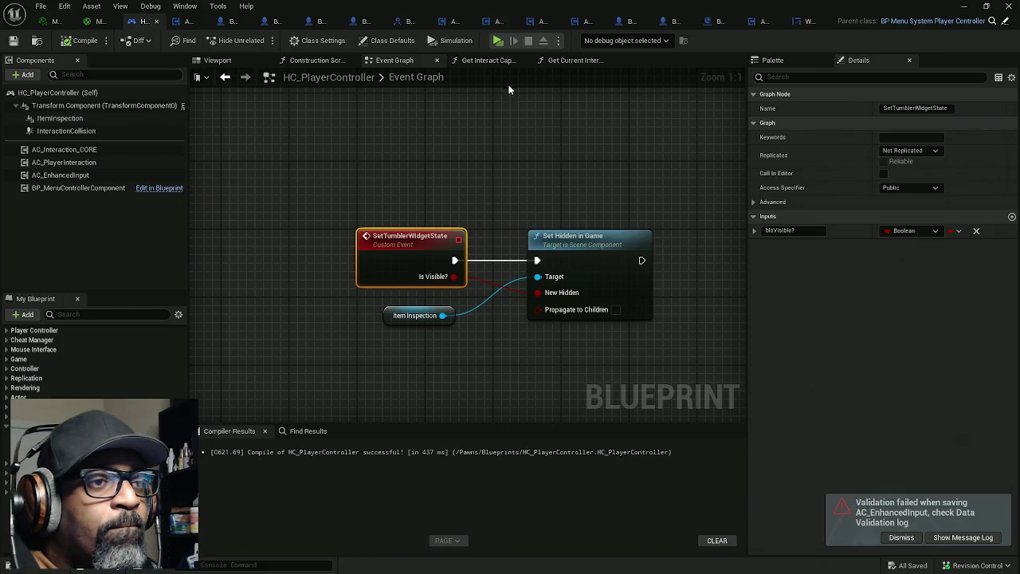
Slide Item Inspection and Set Hidden in Game right, then place a Branch node beside SetTumblerWidgetState
left_click_drag(550, 207, 451, 104)
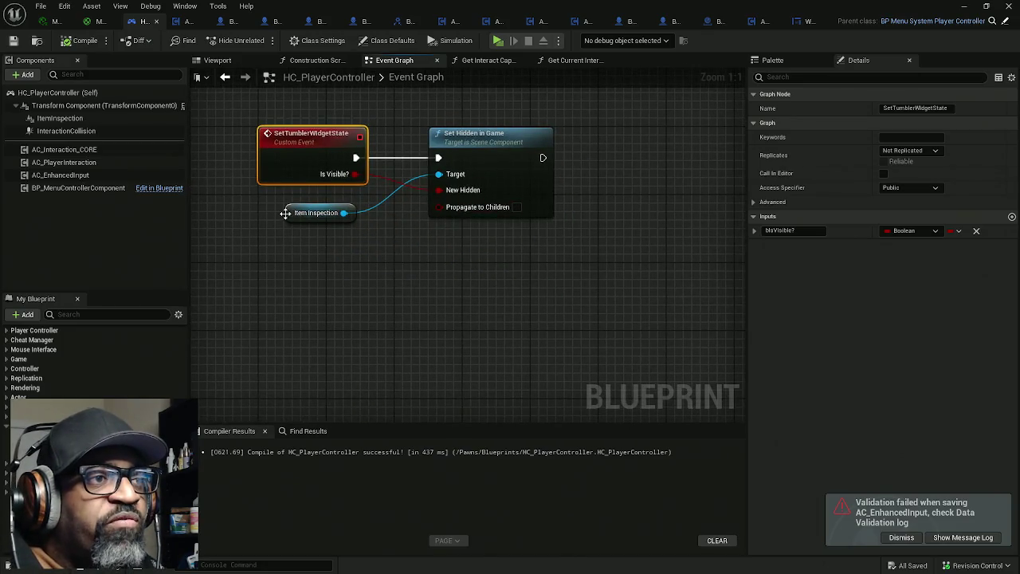
mouse_move(285, 213)
left_mouse_down()
mouse_move(364, 228)
mouse_move(343, 230)
left_mouse_up()
left_click_drag(401, 134, 505, 257)
left_click_drag(493, 174, 701, 174)
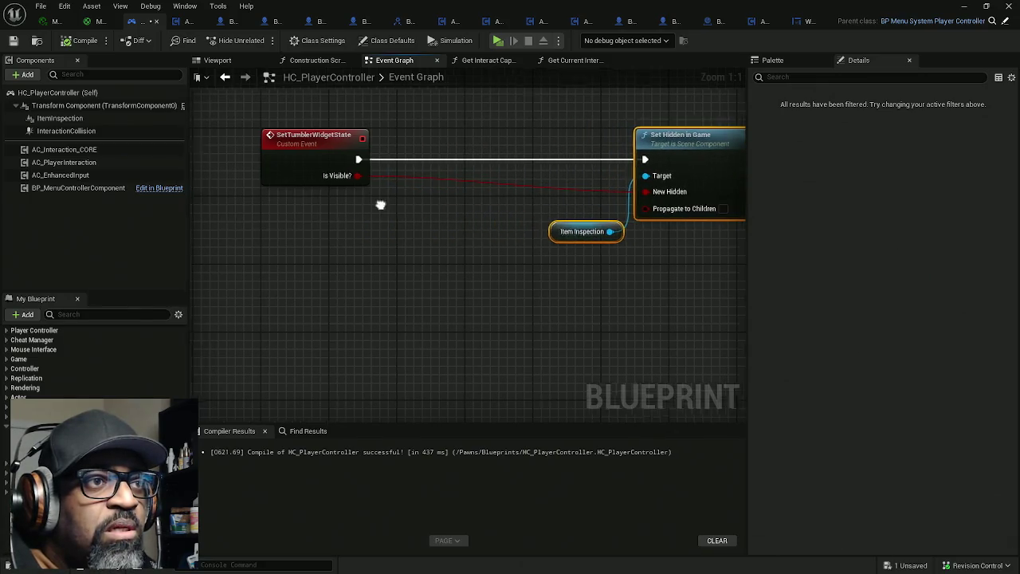
left_click_drag(381, 205, 445, 204)
left_click(446, 201)
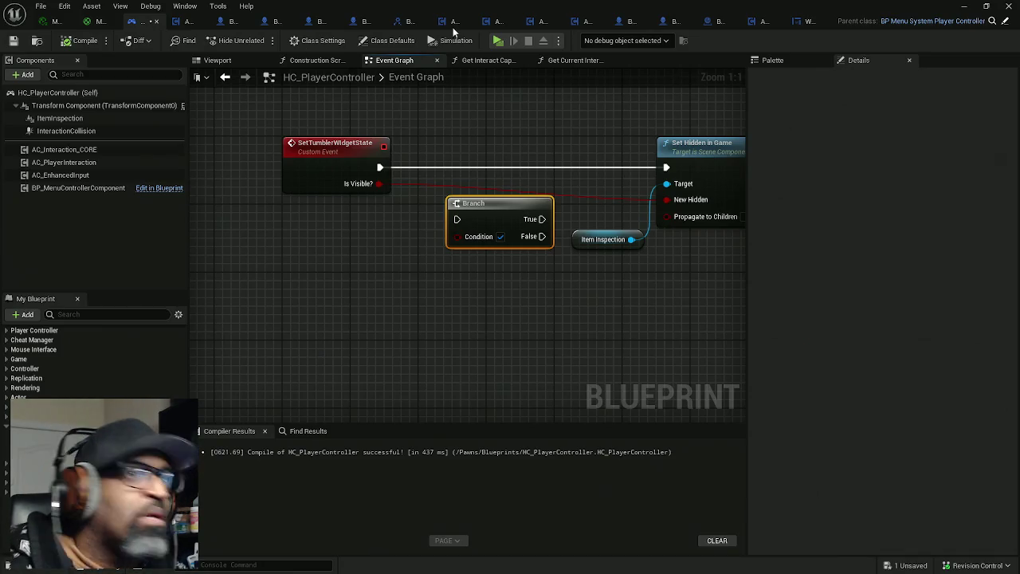
Wire Is Visible? into Branch Condition and the event's exec into Branch, placing Branch right of the event
left_click_drag(373, 269, 280, 287)
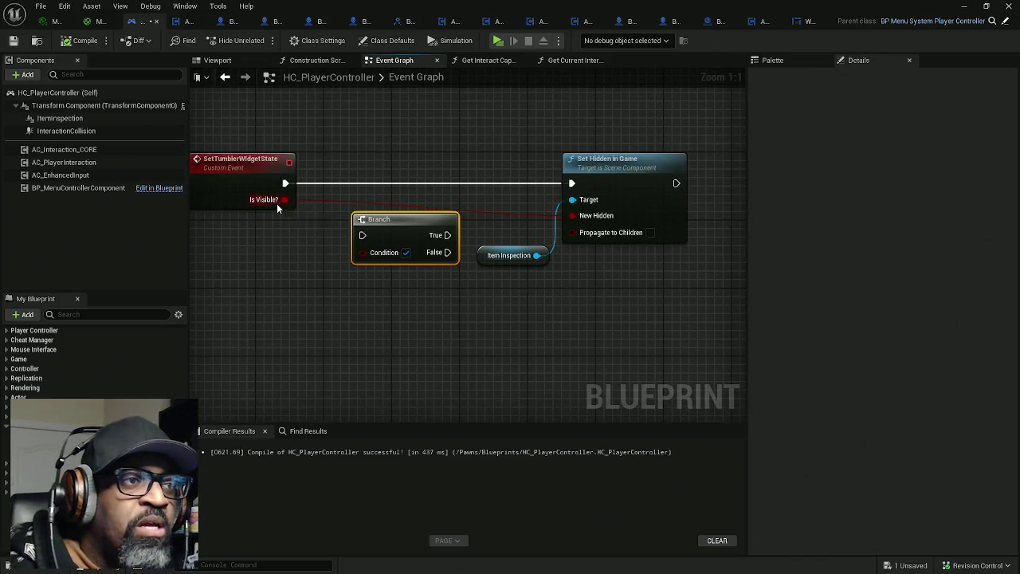
mouse_move(278, 204)
left_mouse_down()
mouse_move(363, 260)
mouse_move(367, 239)
mouse_move(285, 183)
left_mouse_up()
mouse_move(392, 223)
left_mouse_down()
mouse_move(364, 171)
mouse_move(413, 184)
left_mouse_up()
left_click_drag(284, 212, 363, 213)
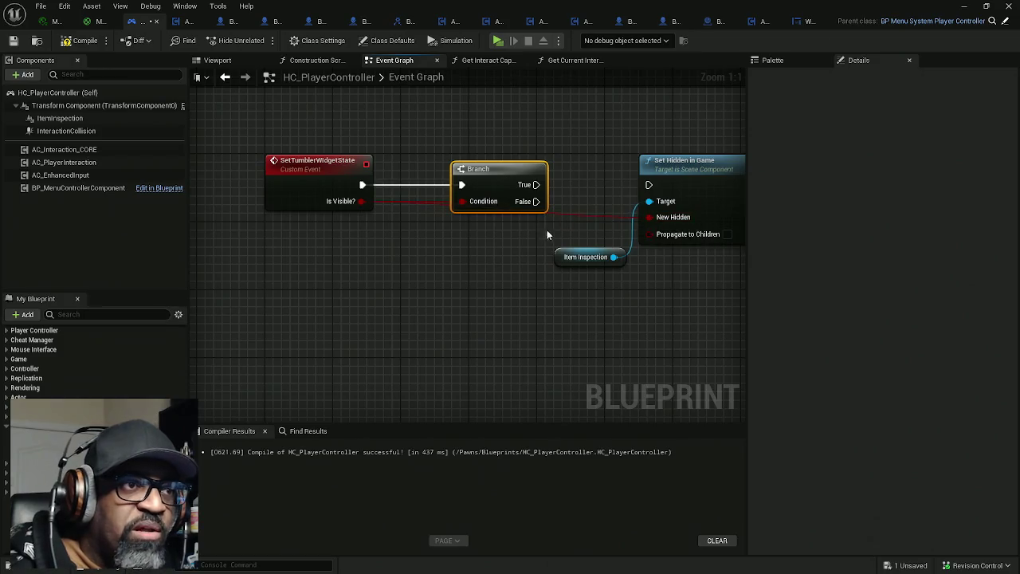
mouse_move(547, 230)
left_mouse_down()
mouse_move(454, 240)
mouse_move(474, 306)
left_mouse_up()
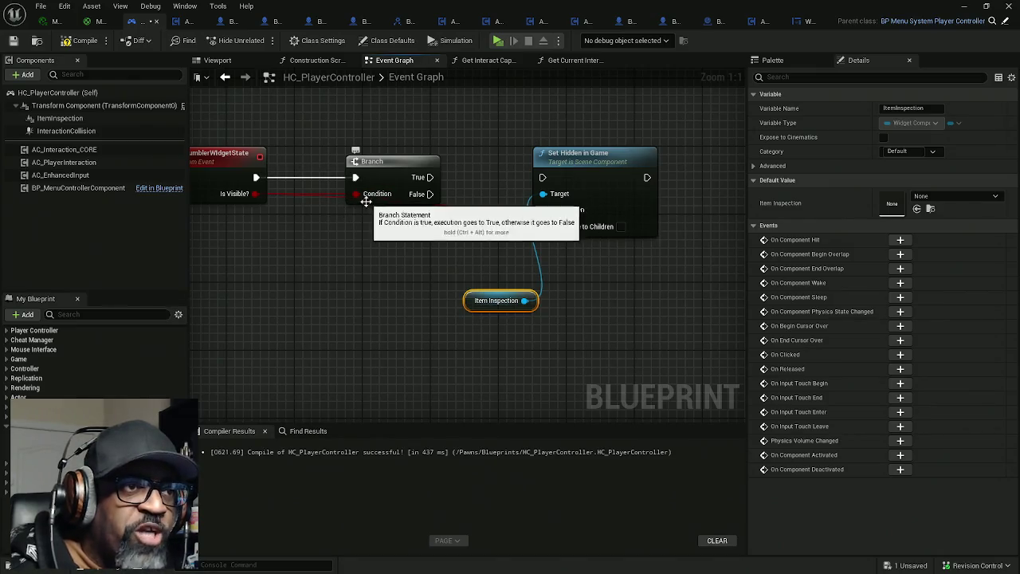
Add a NOT Boolean node fed by Is Visible? and driving New Hidden, placed under the Branch
left_click_drag(543, 210, 465, 214)
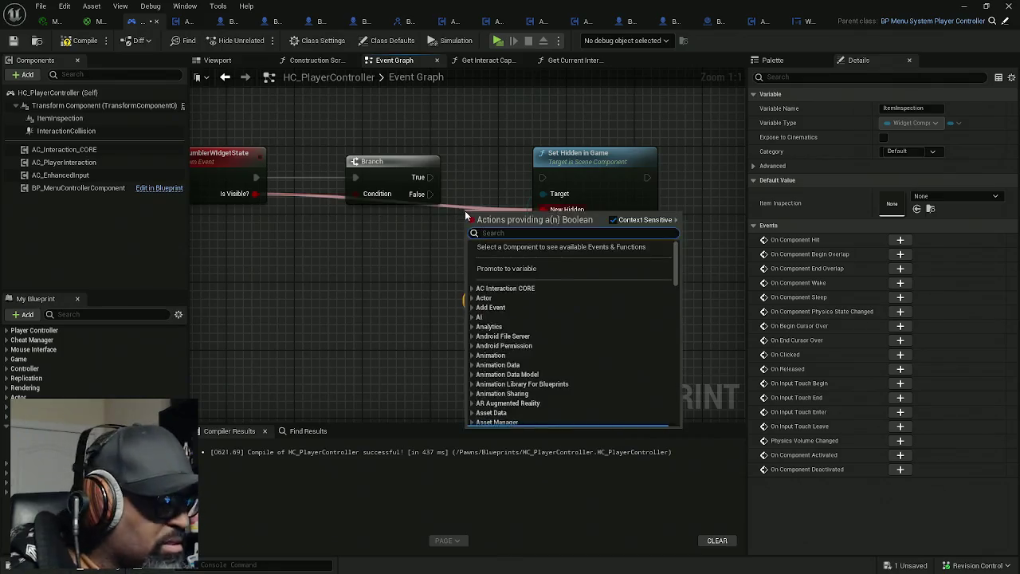
type("!")
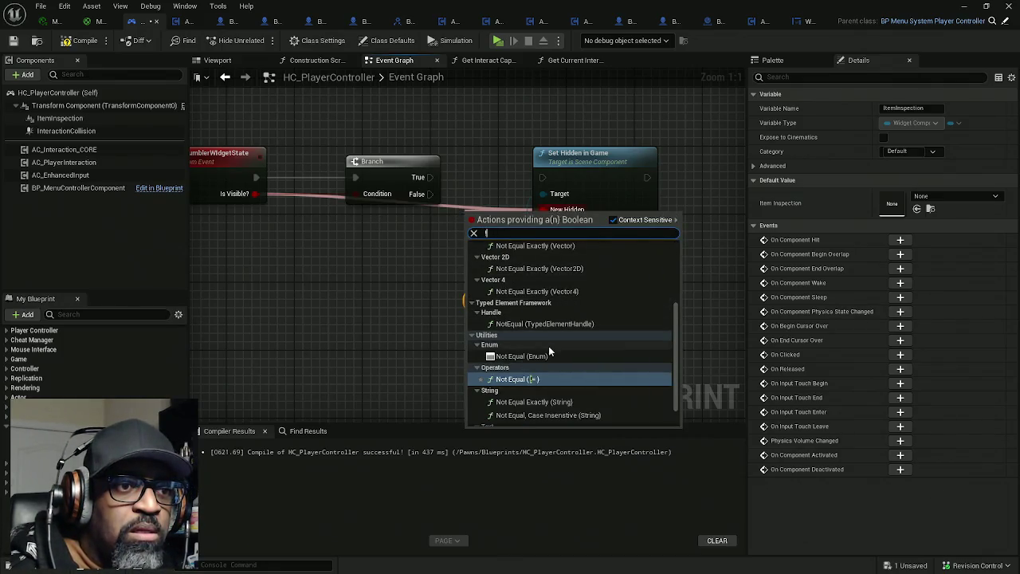
scroll(547, 336, "up", 3)
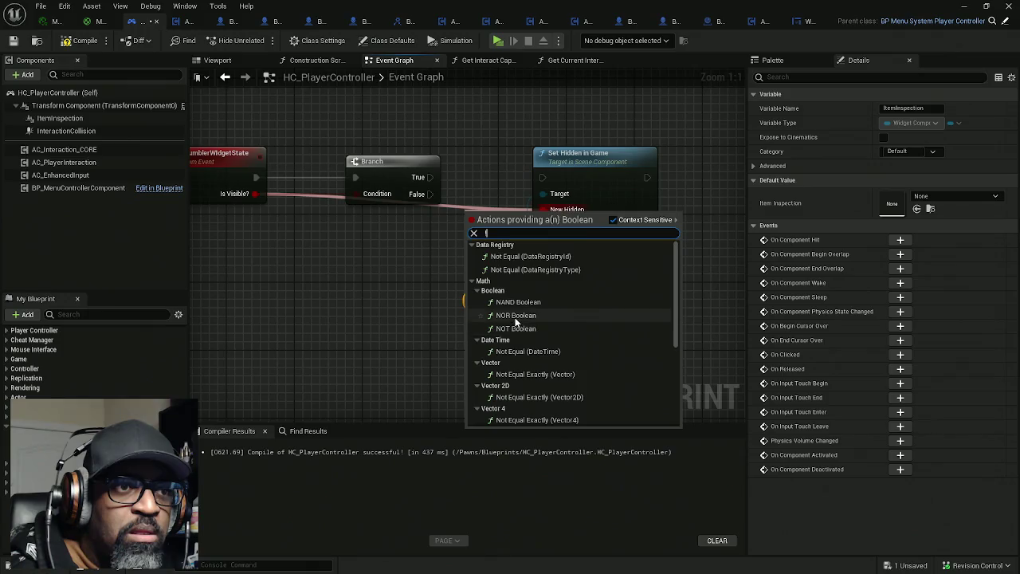
left_click(515, 327)
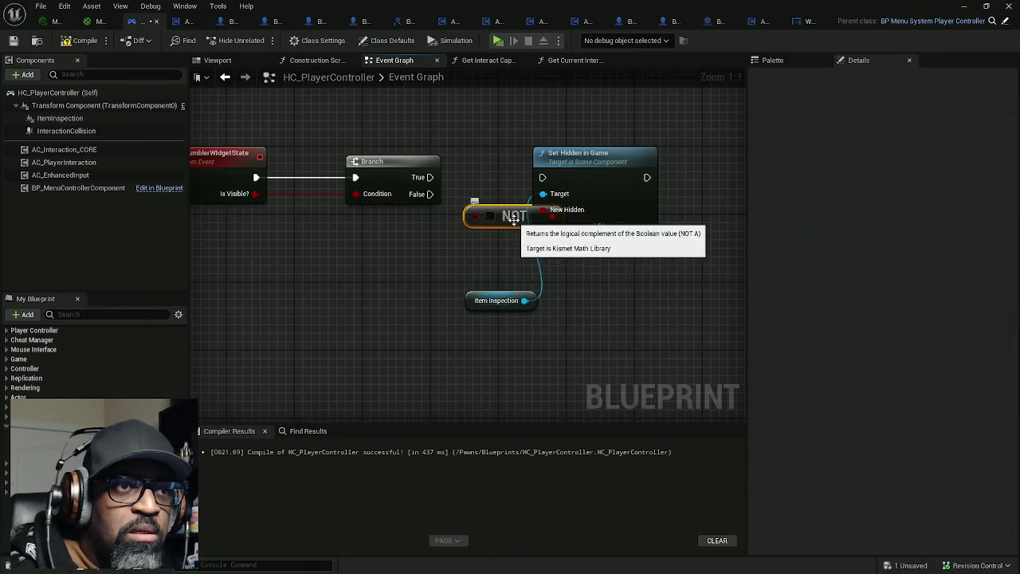
mouse_move(494, 227)
left_mouse_down()
mouse_move(312, 210)
mouse_move(254, 194)
left_mouse_up()
mouse_move(481, 224)
left_mouse_down()
mouse_move(324, 223)
mouse_move(408, 223)
left_mouse_up()
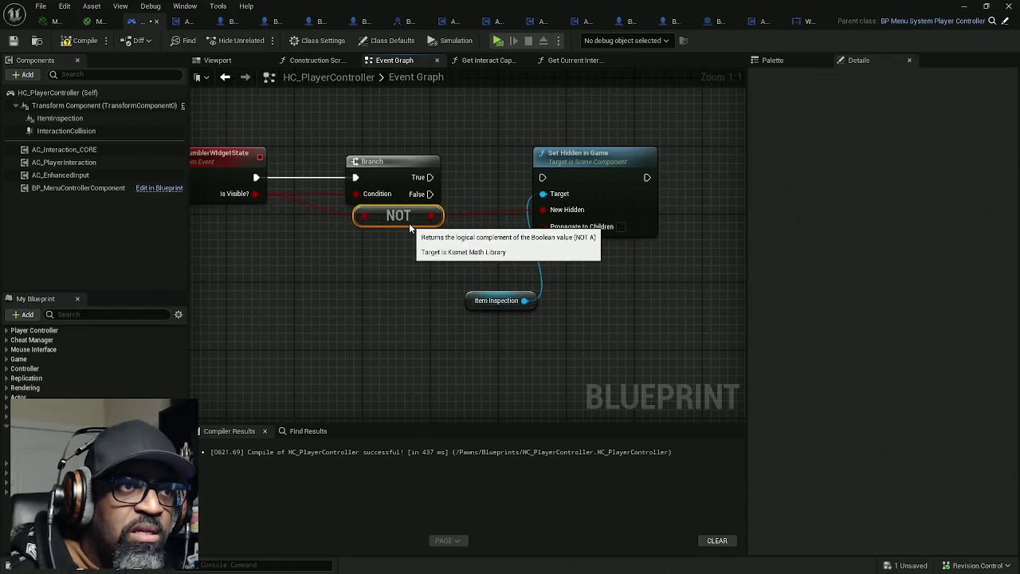
mouse_move(342, 140)
left_mouse_down()
mouse_move(434, 222)
mouse_move(453, 219)
left_mouse_up()
Duplicate the NOT node and position the copy between the event and the Branch
left_click_drag(416, 255, 466, 217)
key("ctrl+v")
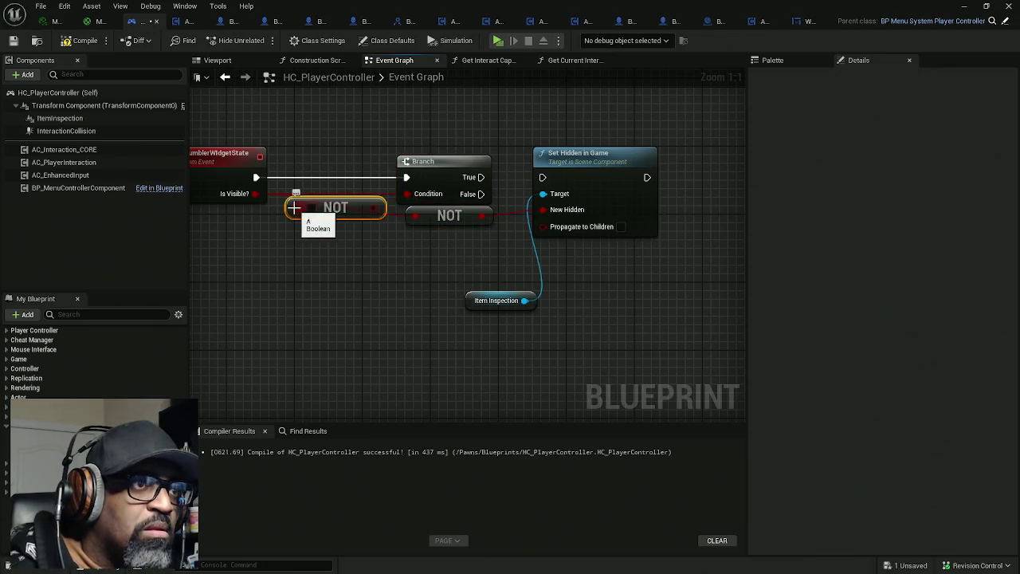
left_click_drag(335, 204, 337, 191)
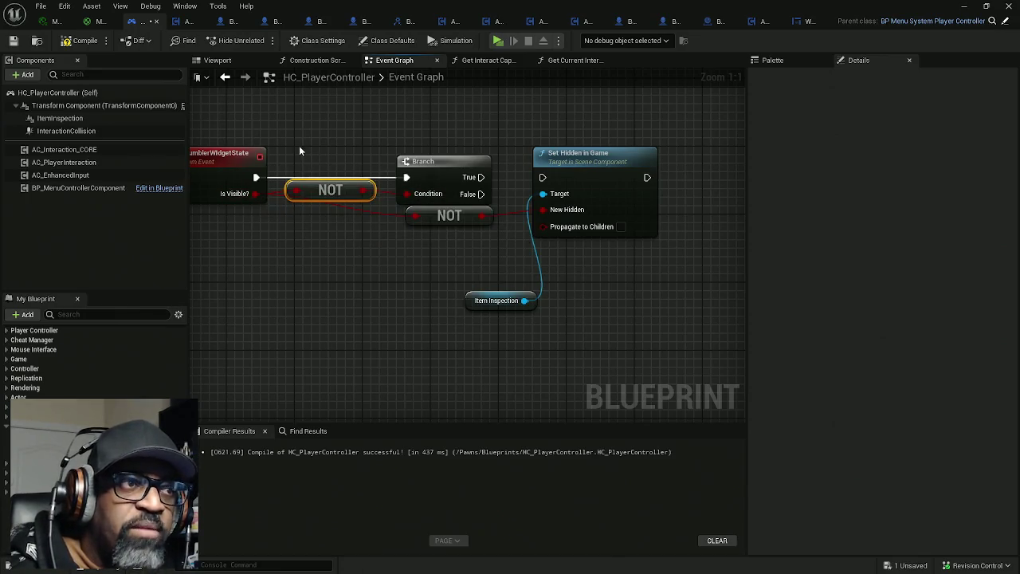
mouse_move(239, 128)
left_mouse_down()
mouse_move(279, 206)
mouse_move(446, 198)
left_mouse_up()
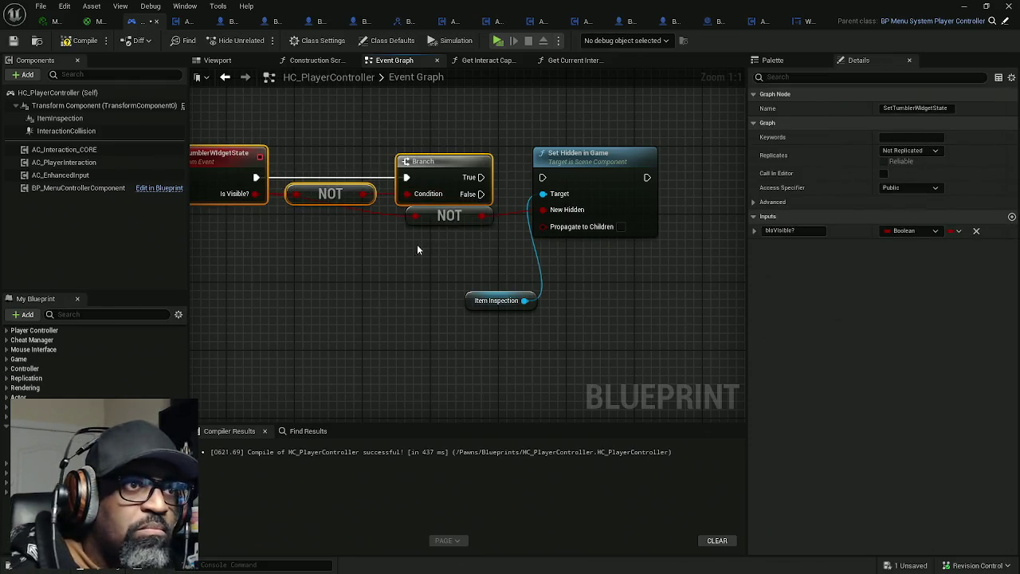
left_click_drag(416, 244, 370, 251)
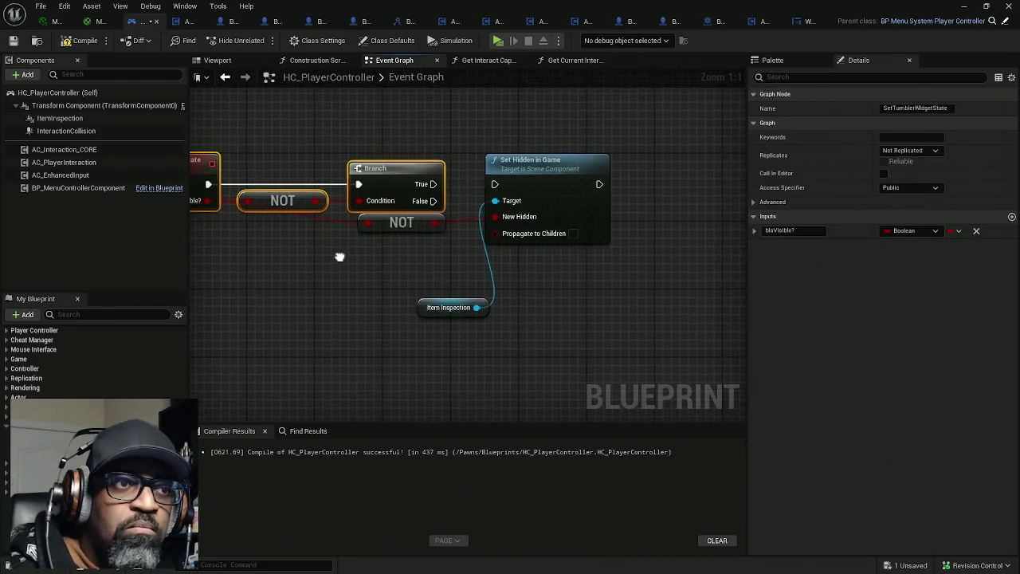
Move Set Hidden in Game and Item Inspection next to the event, pushing the NOT and Branch nodes right
left_click(460, 308)
mouse_move(530, 192)
left_mouse_down()
mouse_move(582, 187)
mouse_move(563, 295)
left_mouse_up()
left_click_drag(457, 263, 558, 323)
left_click_drag(562, 285, 405, 285)
mouse_move(455, 257)
left_mouse_down()
mouse_move(551, 254)
mouse_move(478, 237)
mouse_move(436, 273)
left_mouse_up()
left_click_drag(392, 205, 456, 239)
left_click_drag(430, 196, 642, 196)
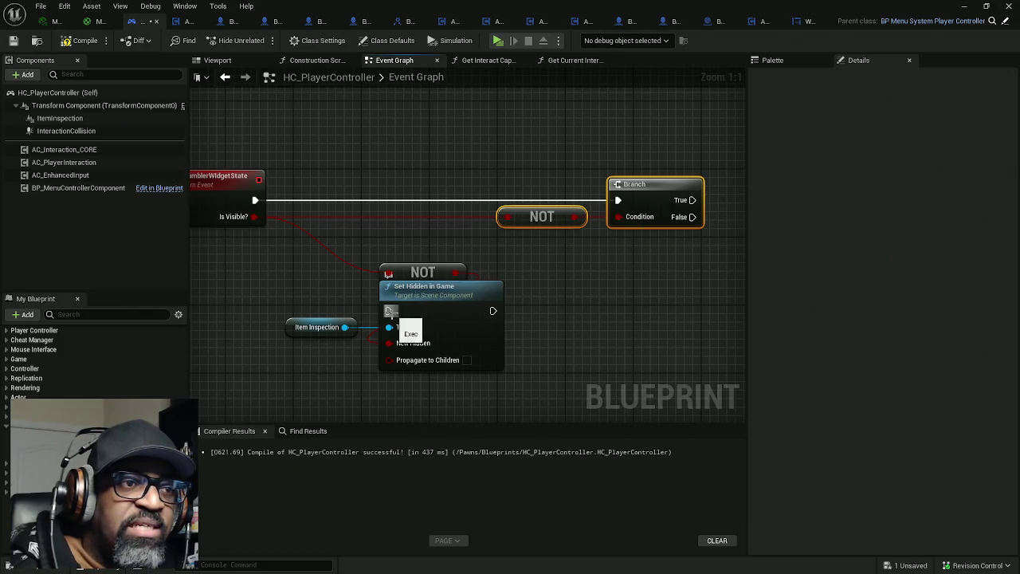
Connect the event's execution into Set Hidden in Game and shift the downstream nodes right
left_click_drag(388, 311, 256, 201)
mouse_move(420, 326)
left_mouse_down()
mouse_move(371, 225)
mouse_move(387, 217)
left_mouse_up()
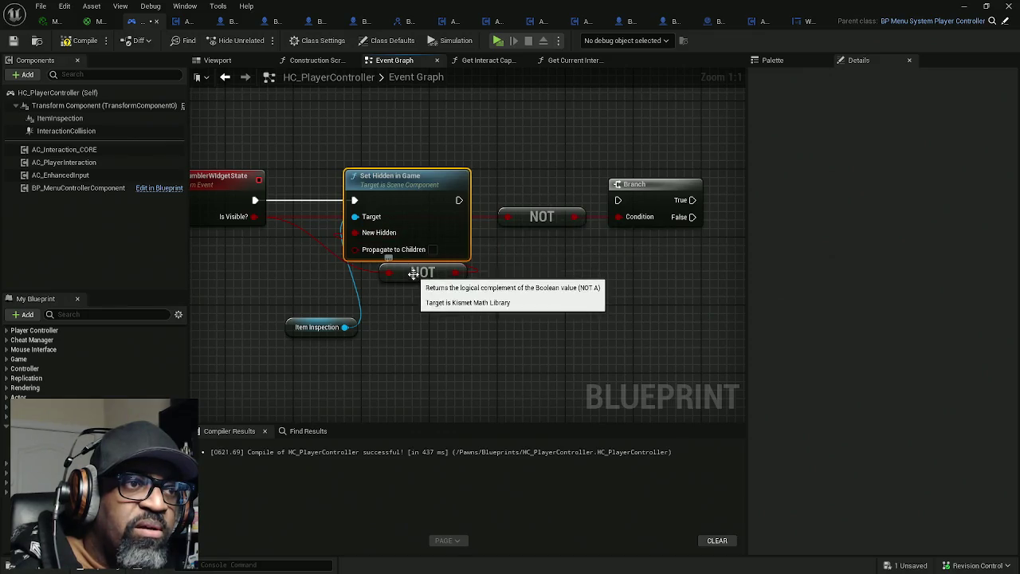
mouse_move(405, 272)
left_mouse_down()
mouse_move(311, 274)
mouse_move(278, 256)
left_mouse_up()
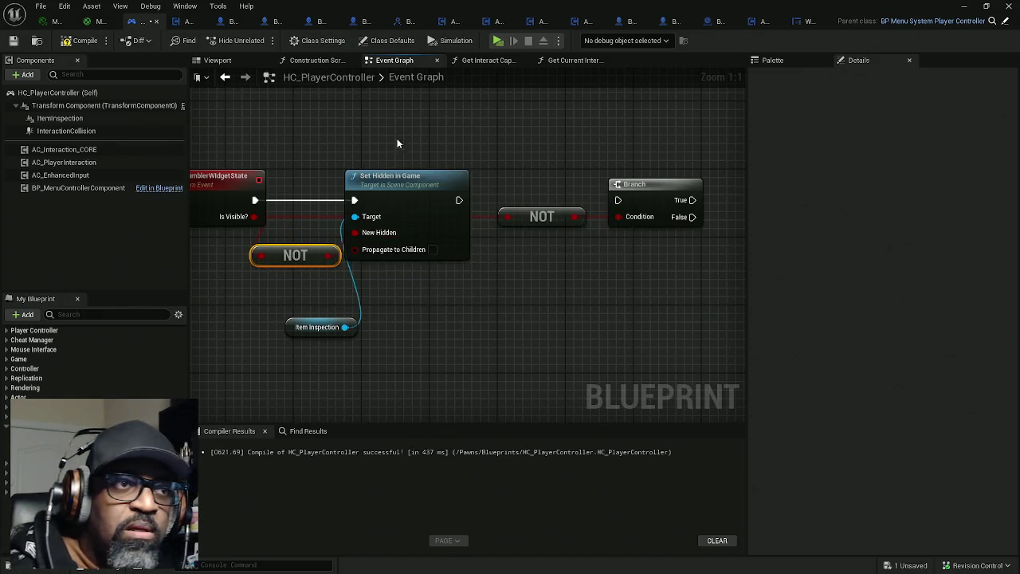
left_click_drag(397, 143, 652, 256)
left_click_drag(362, 219, 438, 219)
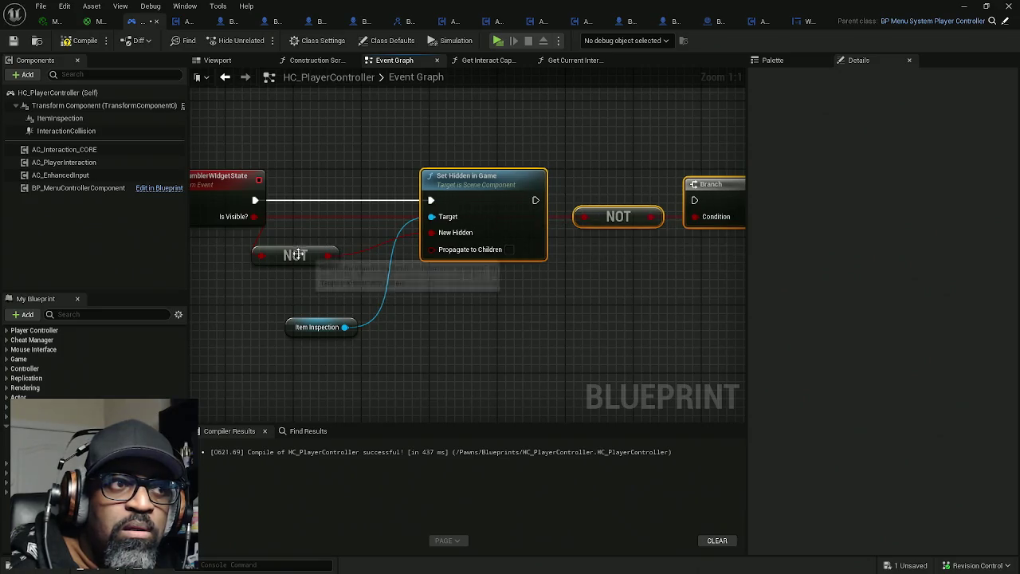
left_click_drag(296, 254, 331, 229)
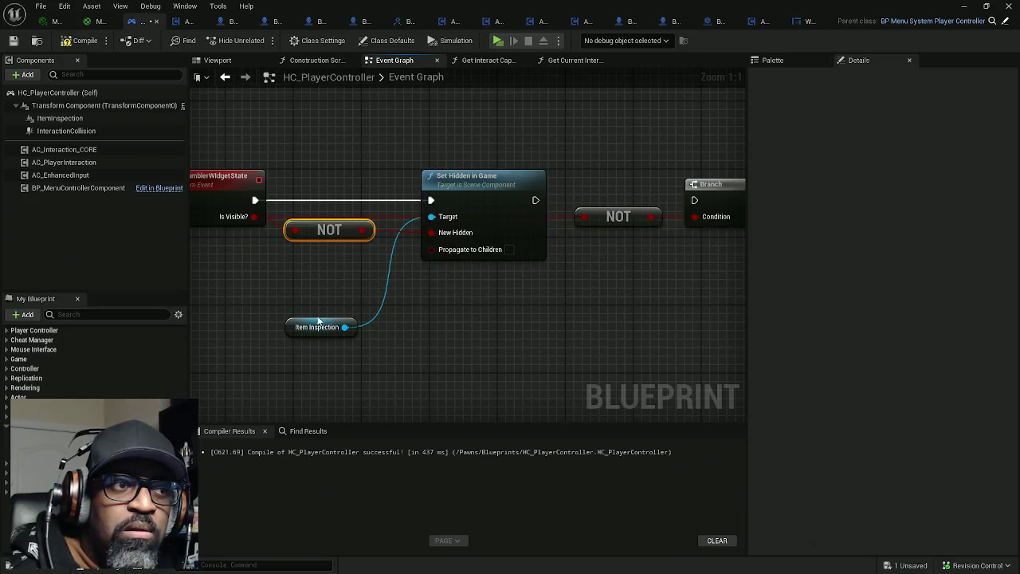
Place Item Inspection beside the Target input and wire Set Hidden in Game's execution to the Branch
left_click_drag(318, 320, 360, 206)
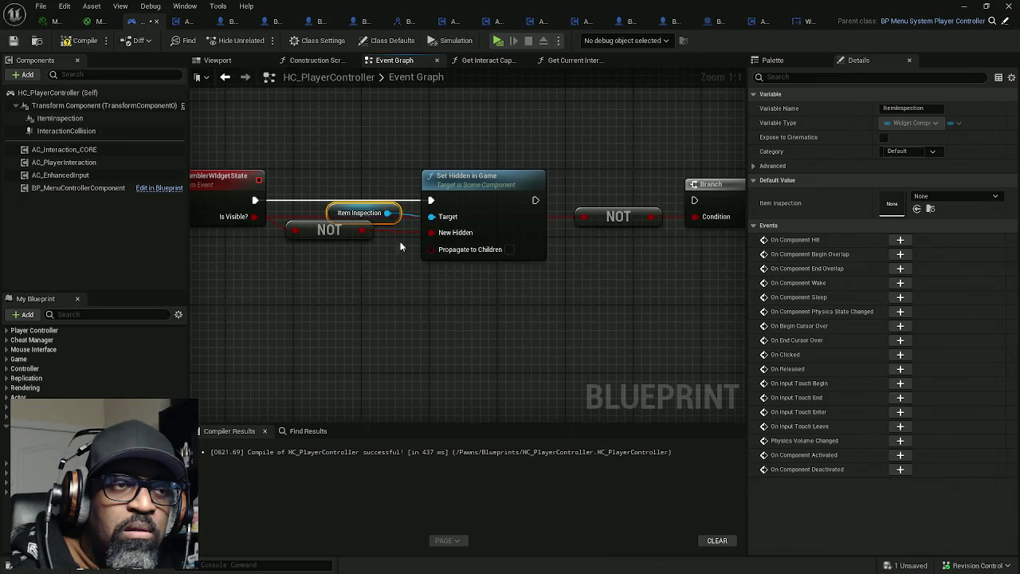
left_click_drag(401, 247, 260, 240)
left_click_drag(393, 193, 556, 197)
left_click_drag(483, 261, 451, 277)
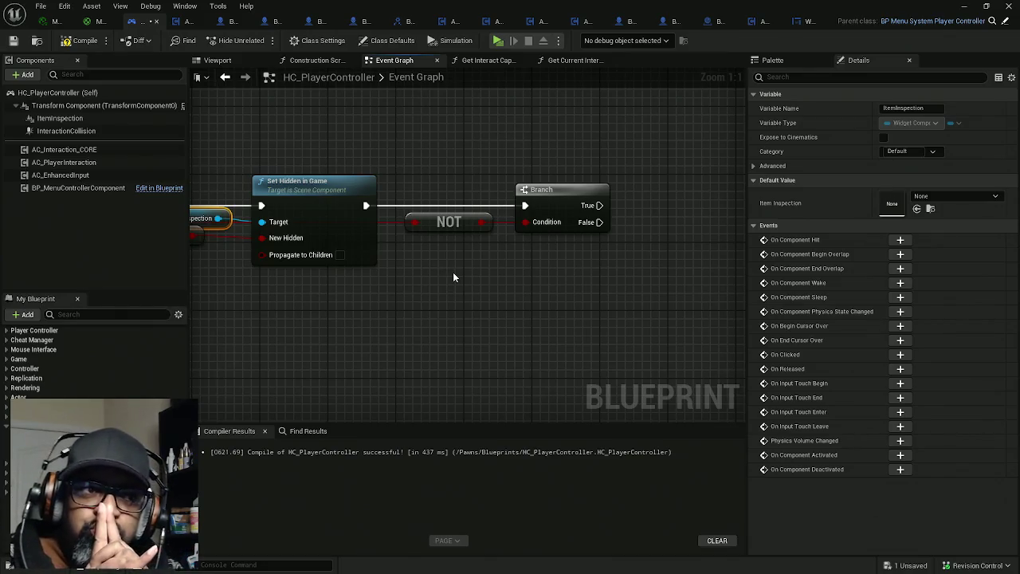
left_click_drag(419, 292, 615, 295)
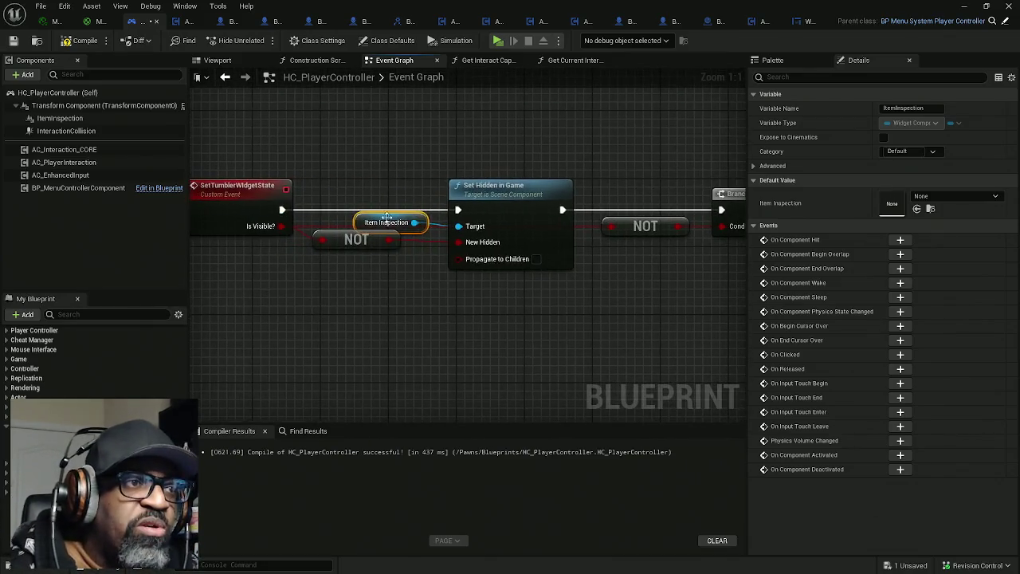
left_click(243, 193)
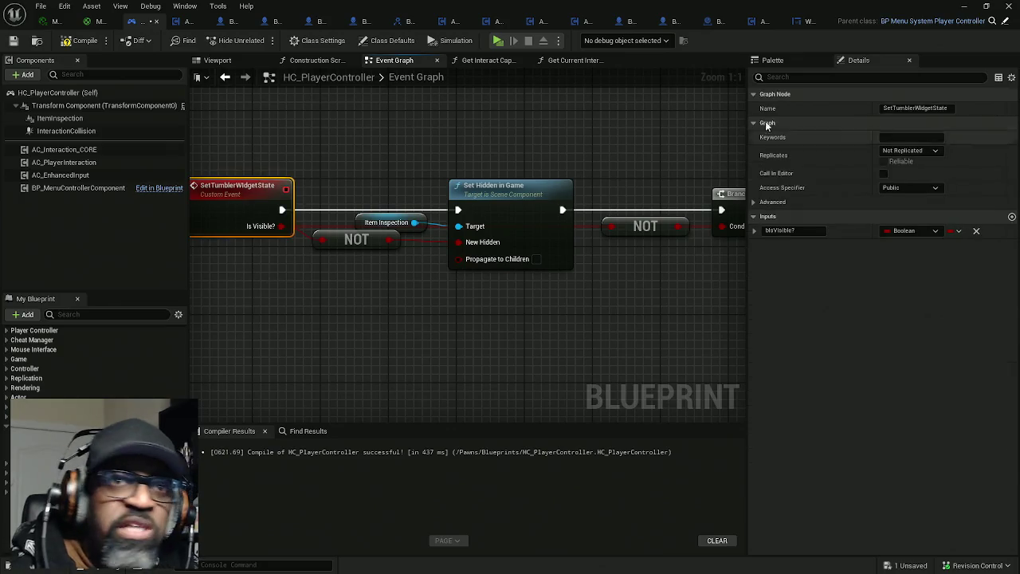
left_click(817, 231)
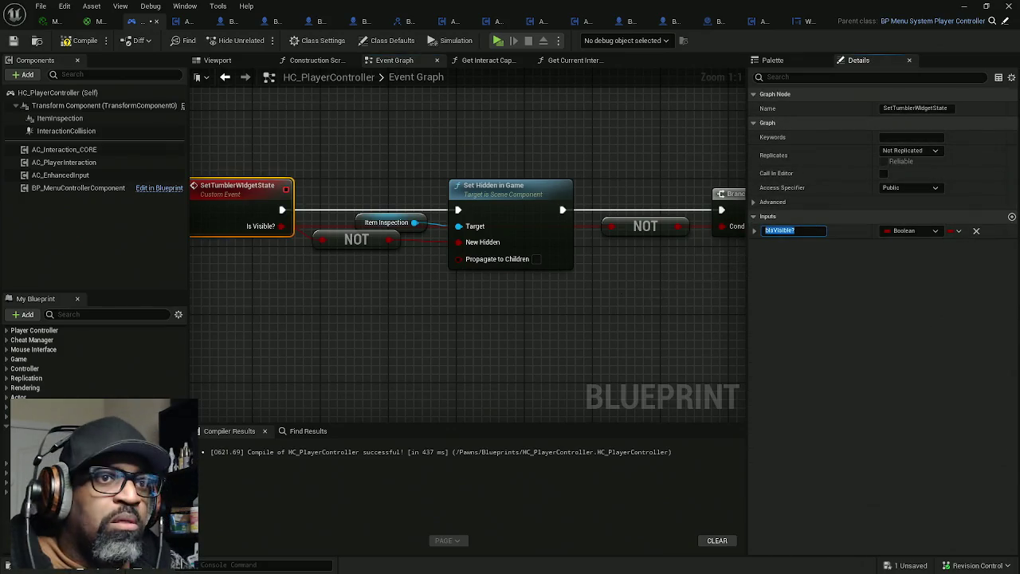
left_click_drag(653, 287, 510, 275)
left_click_drag(578, 216, 521, 272)
type("isvisible")
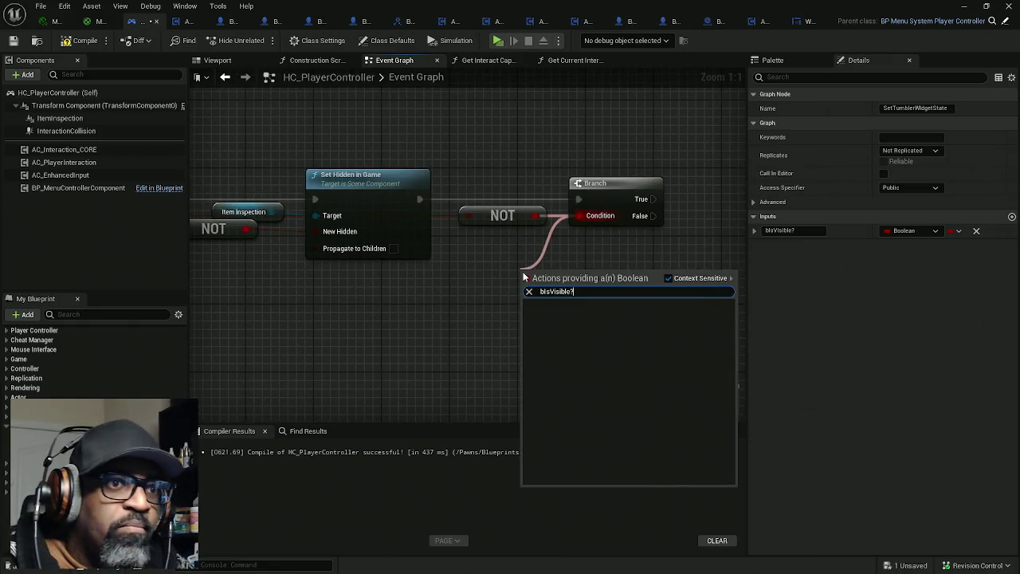
left_click(499, 276)
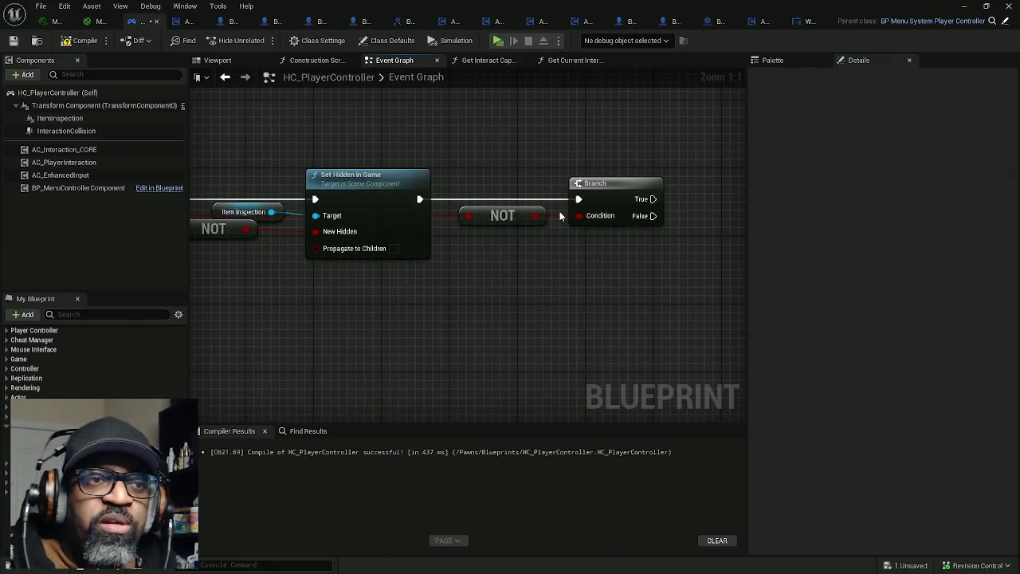
left_click_drag(447, 272, 463, 284)
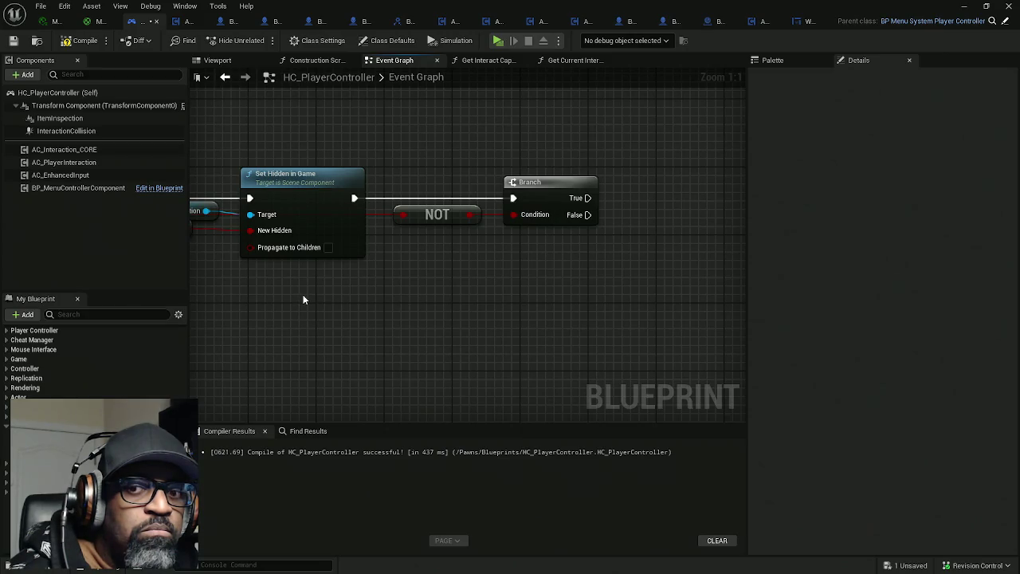
mouse_move(303, 301)
left_mouse_down()
mouse_move(530, 292)
mouse_move(478, 291)
mouse_move(500, 292)
left_mouse_up()
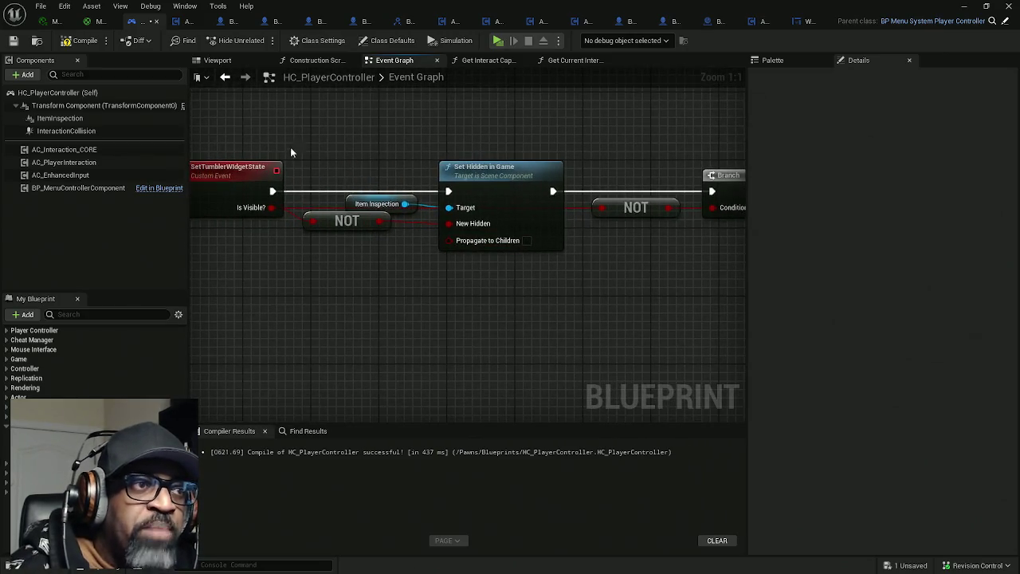
Drag the ItemInspection component from the Components panel into the graph near the Branch
left_click_drag(290, 146, 268, 301)
mouse_move(558, 301)
left_mouse_down()
mouse_move(401, 303)
mouse_move(585, 308)
mouse_move(278, 305)
left_mouse_up()
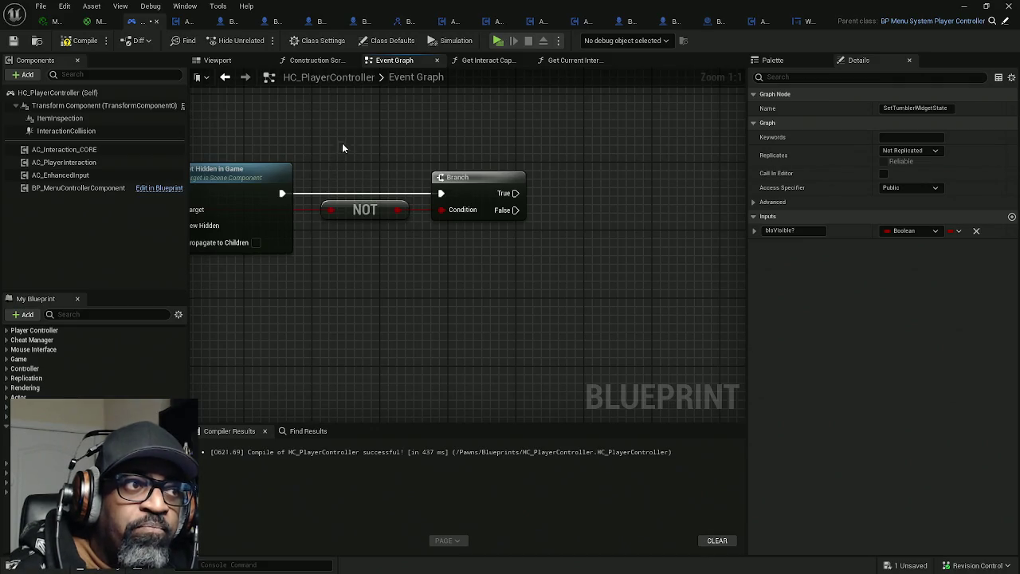
mouse_move(516, 192)
left_mouse_down()
mouse_move(603, 142)
mouse_move(624, 117)
left_mouse_up()
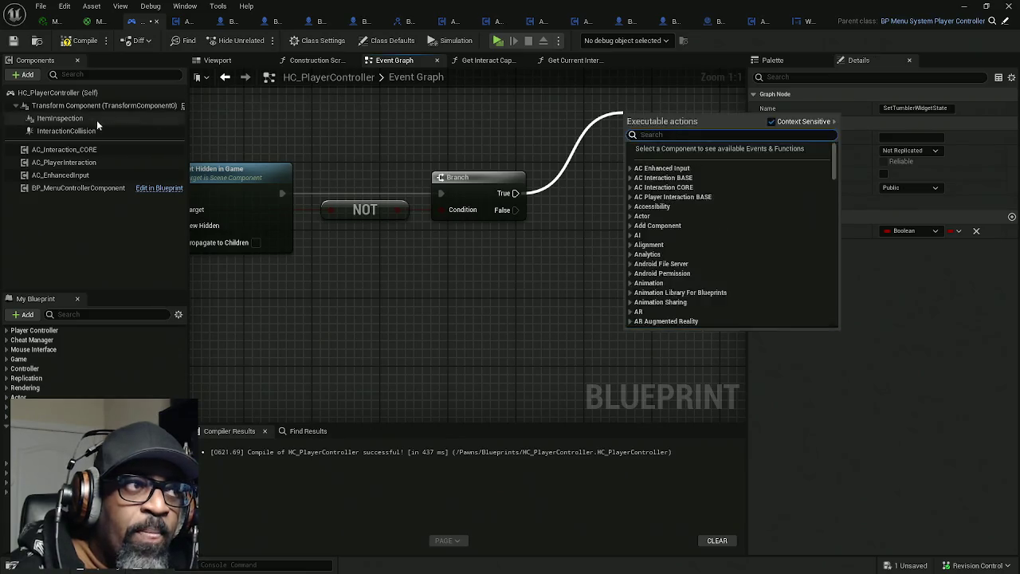
mouse_move(96, 119)
left_mouse_down()
mouse_move(503, 147)
mouse_move(444, 178)
mouse_move(400, 182)
left_mouse_up()
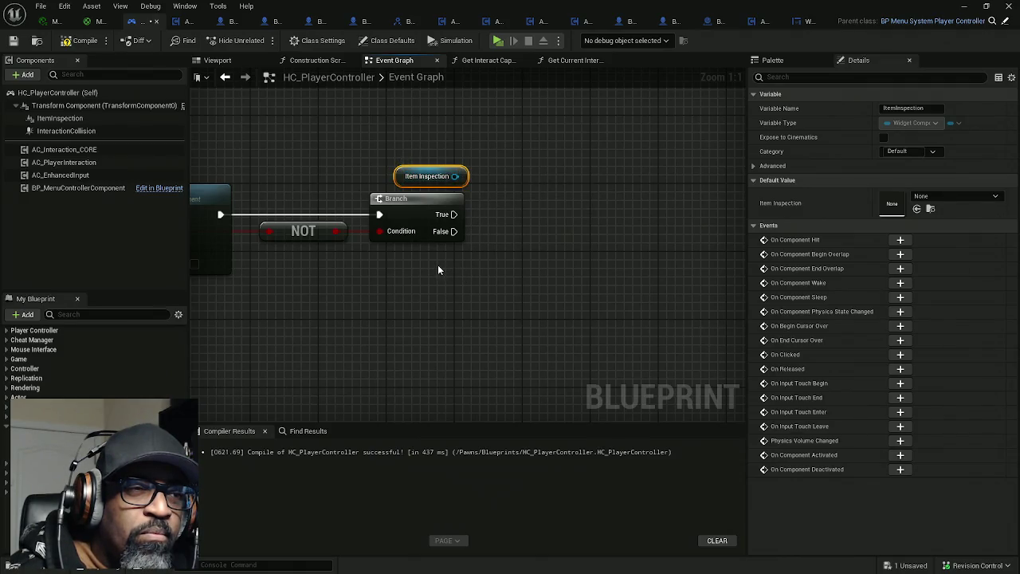
Check BP_MaleCharacterBASE, then select ItemInspection in HC_PlayerController and open its Space dropdown
left_click(233, 21)
left_click(188, 64)
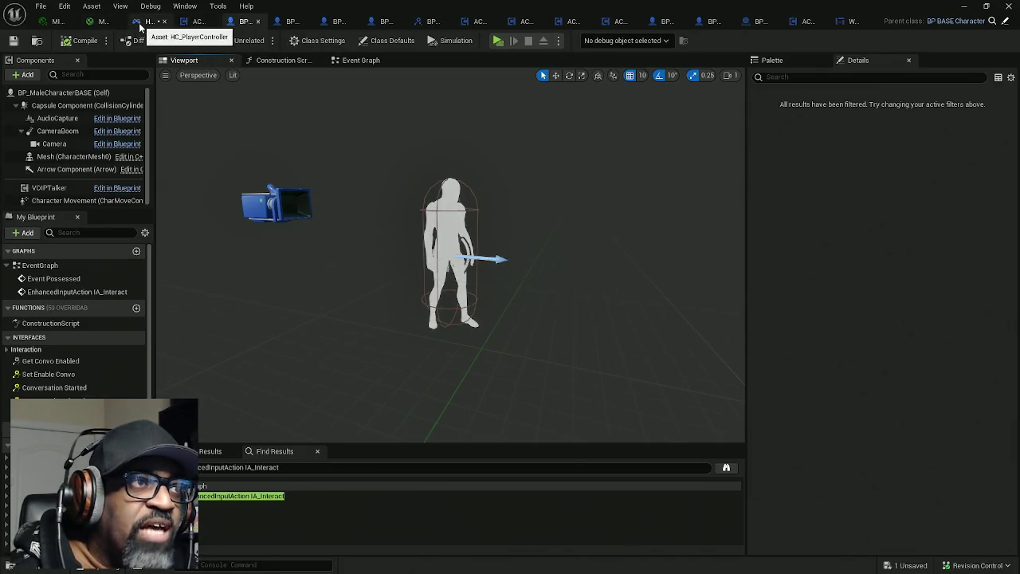
left_click(140, 22)
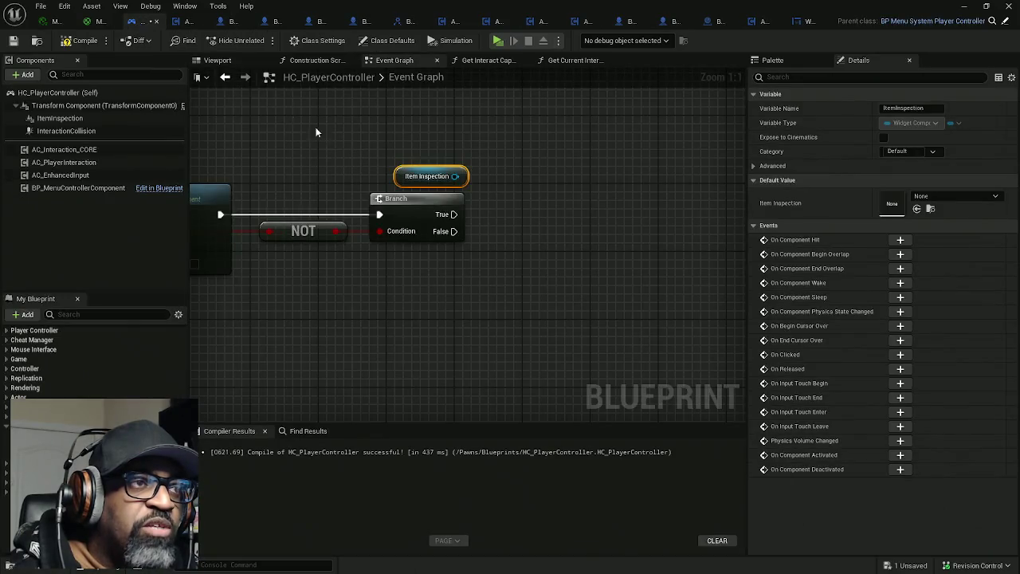
left_click(59, 118)
left_click(904, 311)
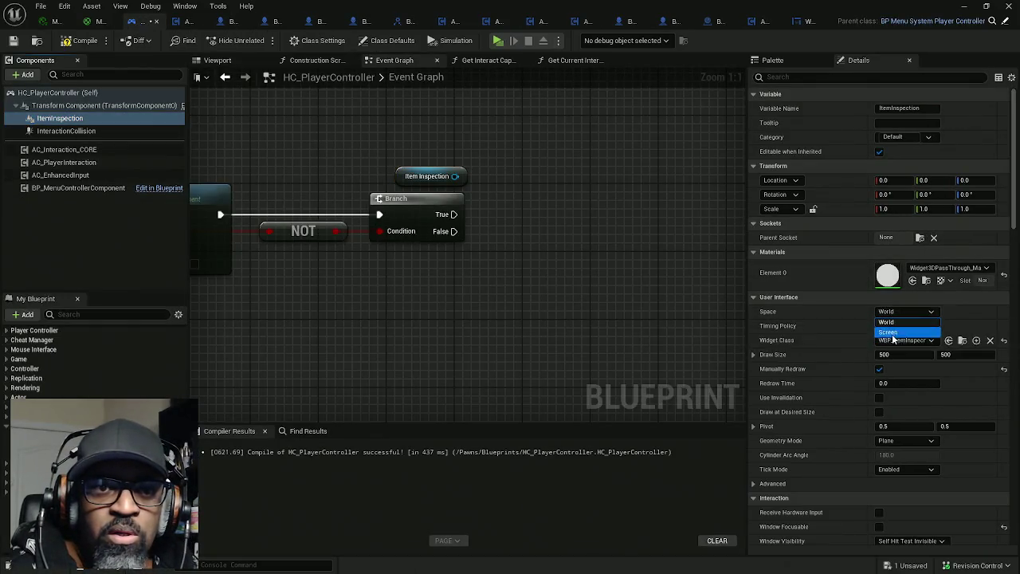
Set ItemInspection's Space to Screen, save HC_PlayerController, and play the level in a separate window
left_click(891, 333)
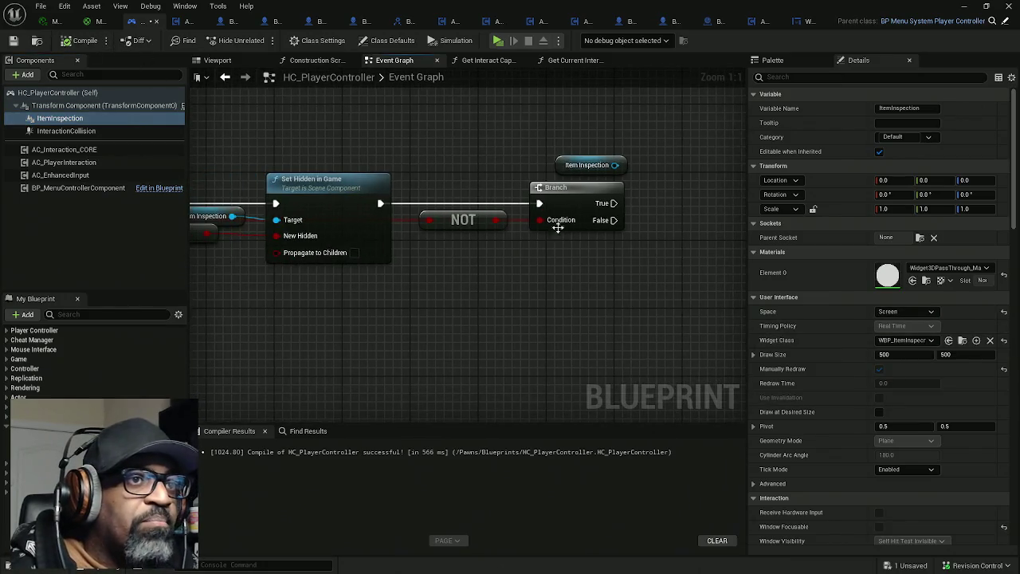
key("ctrl+s")
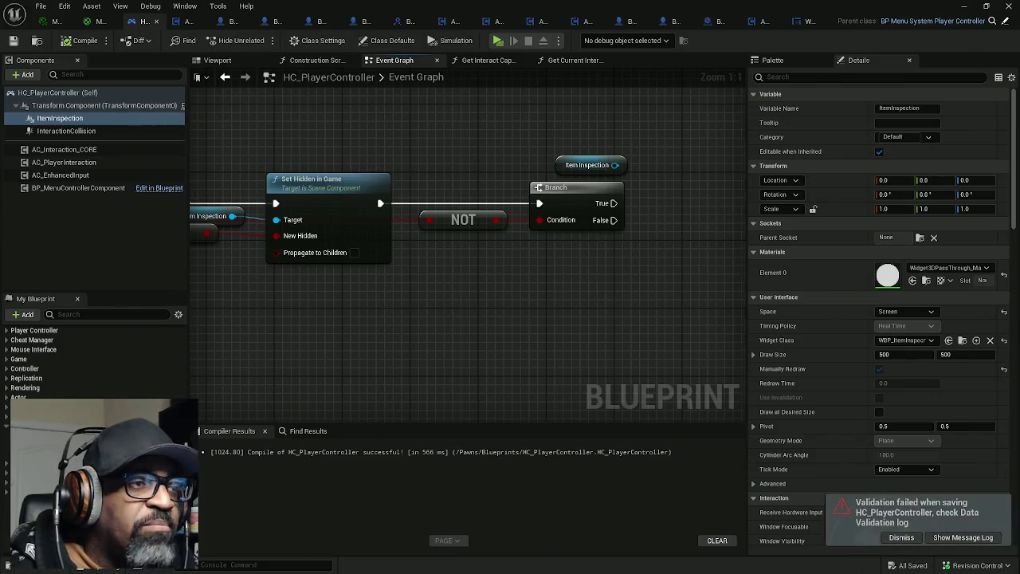
left_click(499, 41)
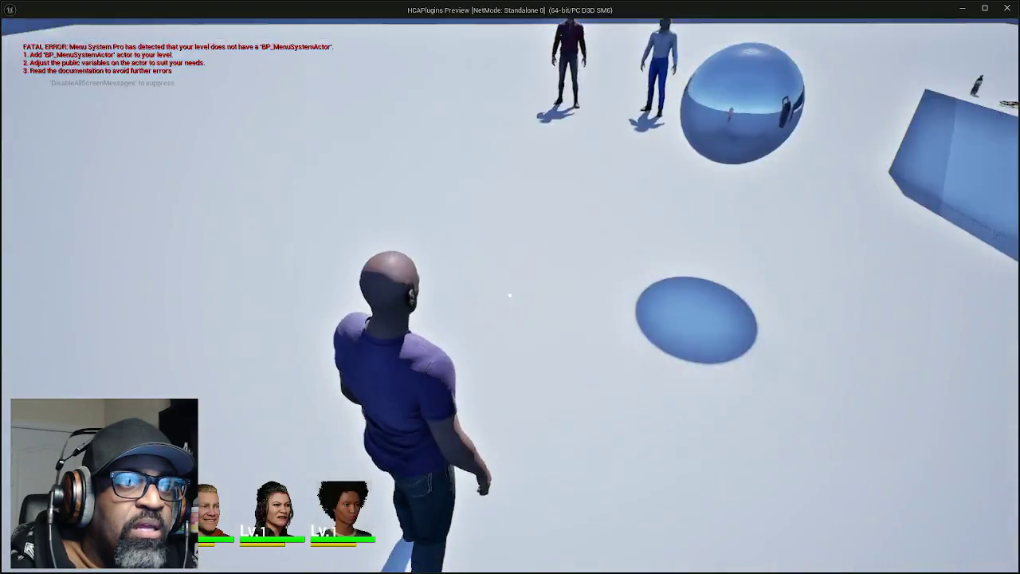
key("w")
key("w")
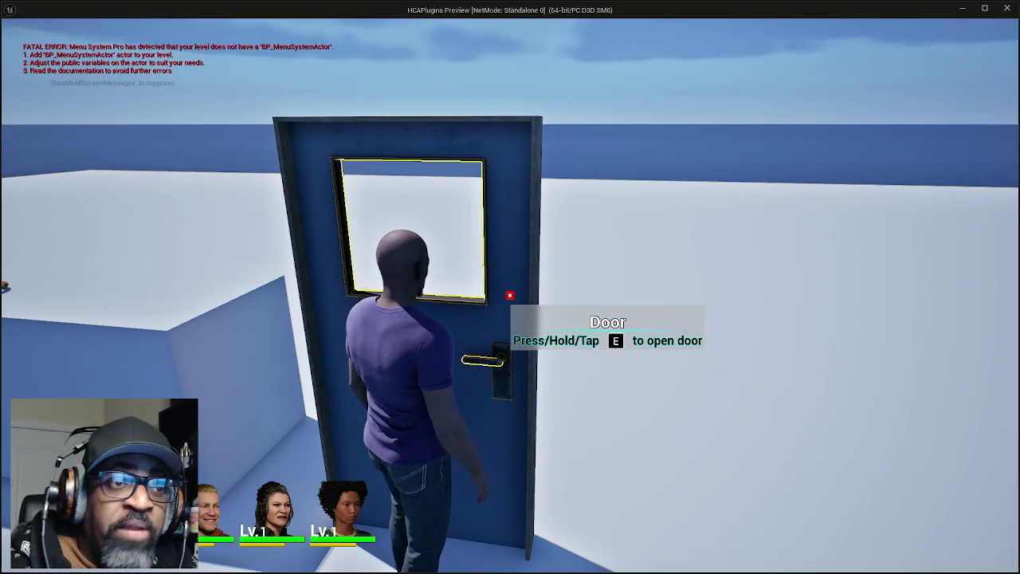
key("e")
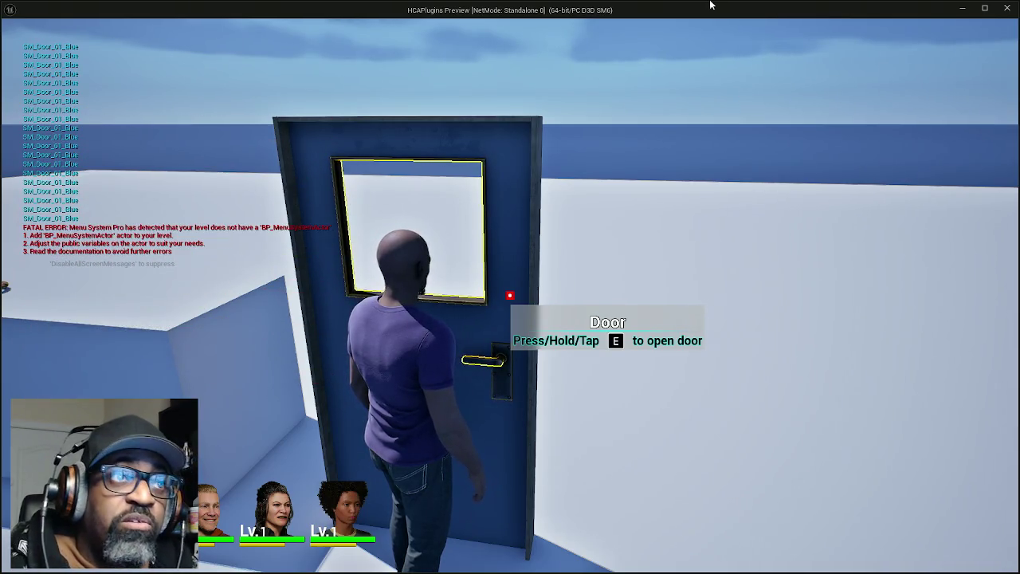
key("Escape")
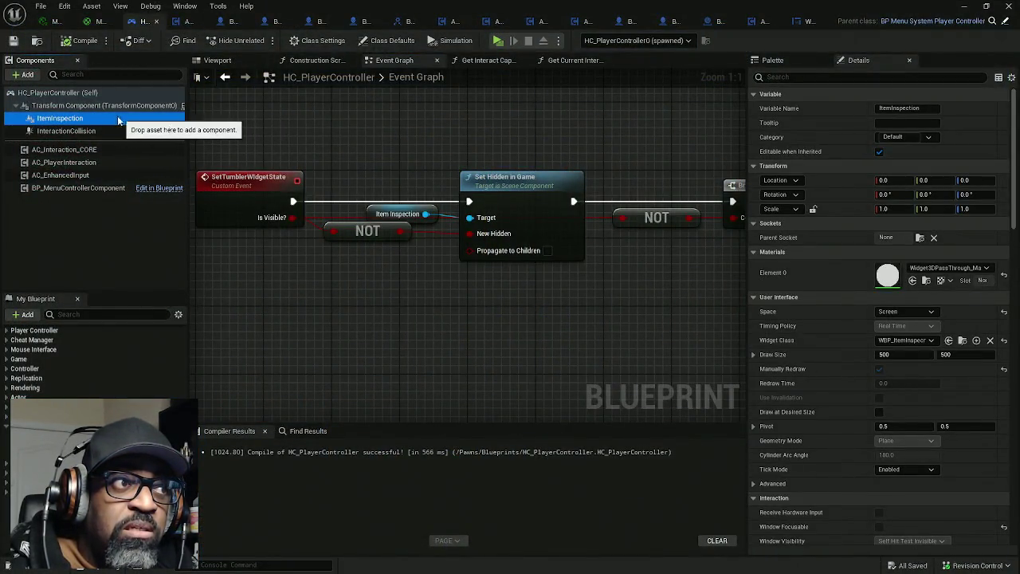
Inspect the Item Inspection variable's properties, leaving its default value as None
left_click_drag(522, 132, 446, 127)
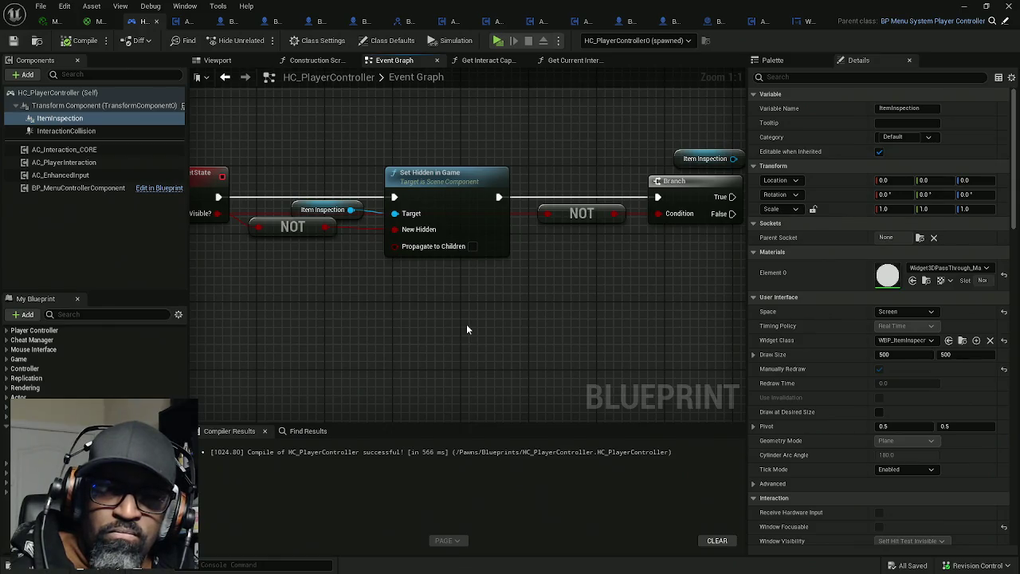
mouse_move(466, 323)
left_mouse_down()
mouse_move(510, 321)
mouse_move(441, 314)
mouse_move(608, 321)
mouse_move(596, 352)
left_mouse_up()
scroll(815, 338, "down", 3)
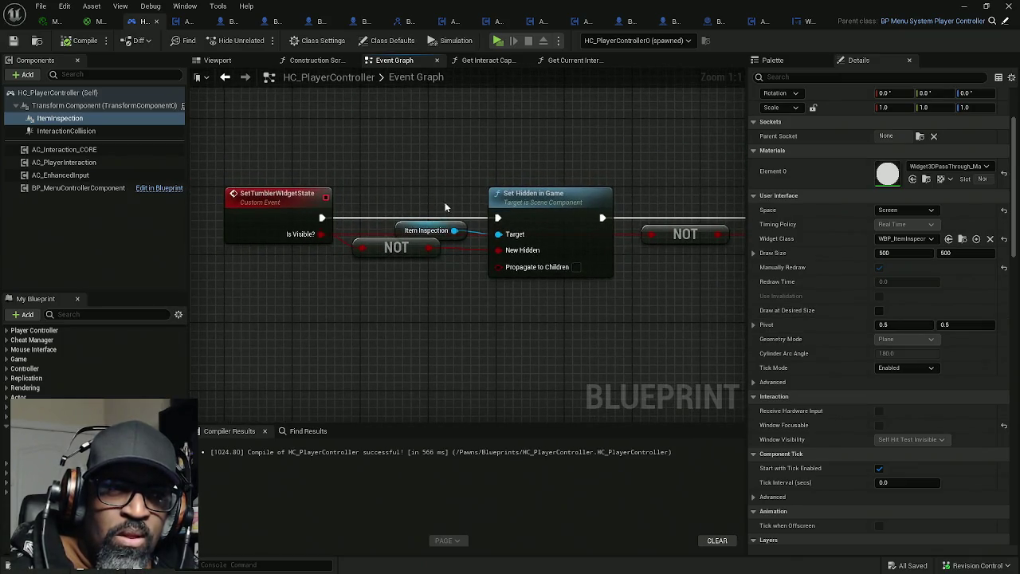
left_click(434, 230)
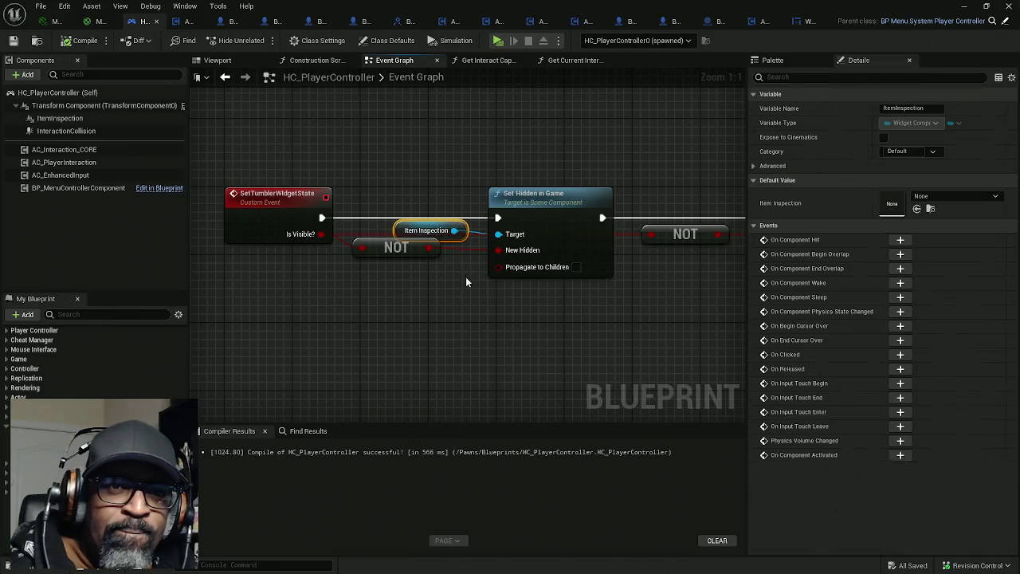
left_click(968, 197)
left_click(849, 222)
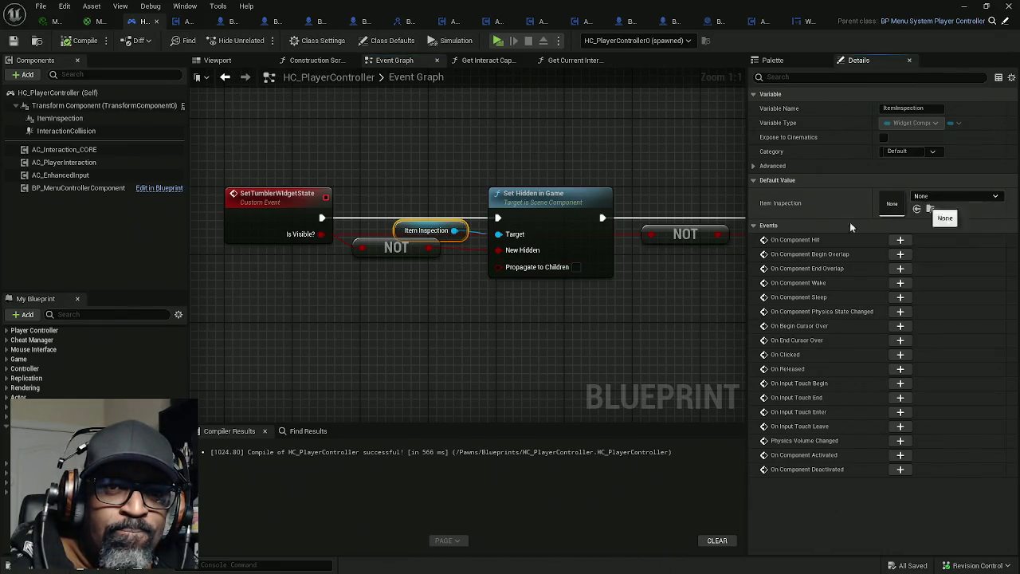
Add an F9 breakpoint on the Set Hidden in Game node
left_click_drag(551, 170, 419, 162)
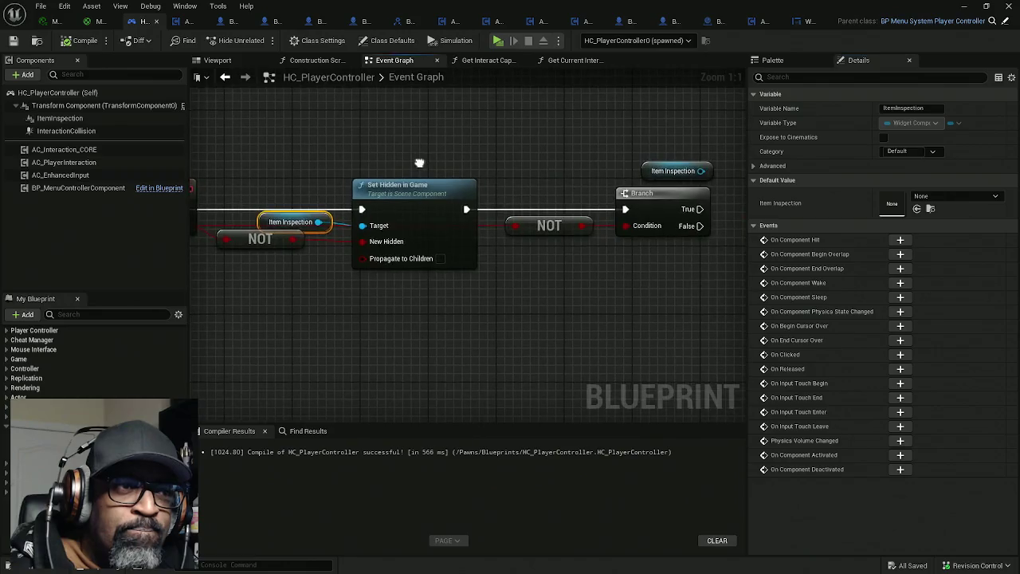
left_click(414, 187)
key("F9")
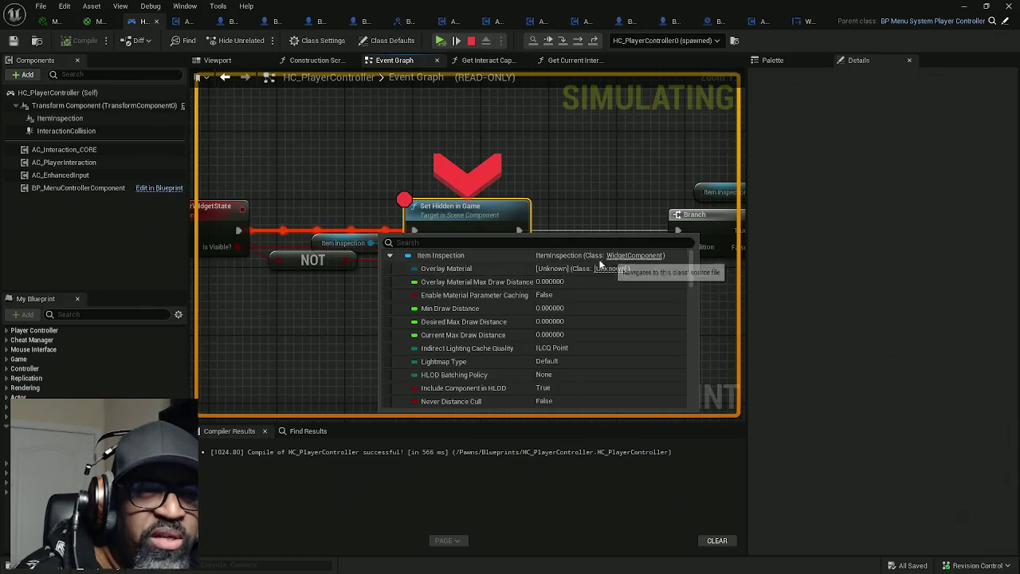
Search Item Inspection's live properties for 'hidd' while paused at the breakpoint
scroll(532, 285, "down", 5)
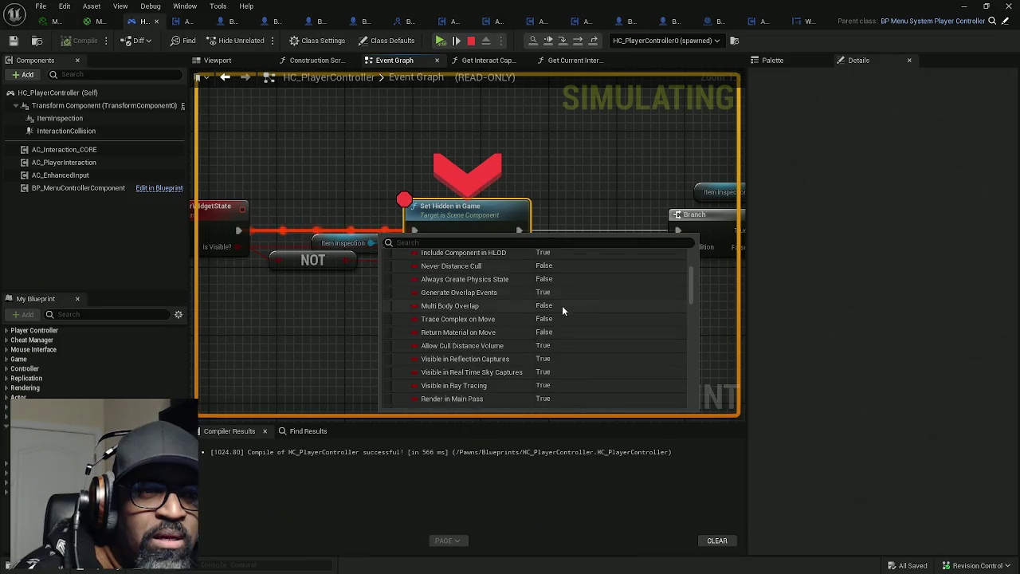
scroll(561, 310, "down", 10)
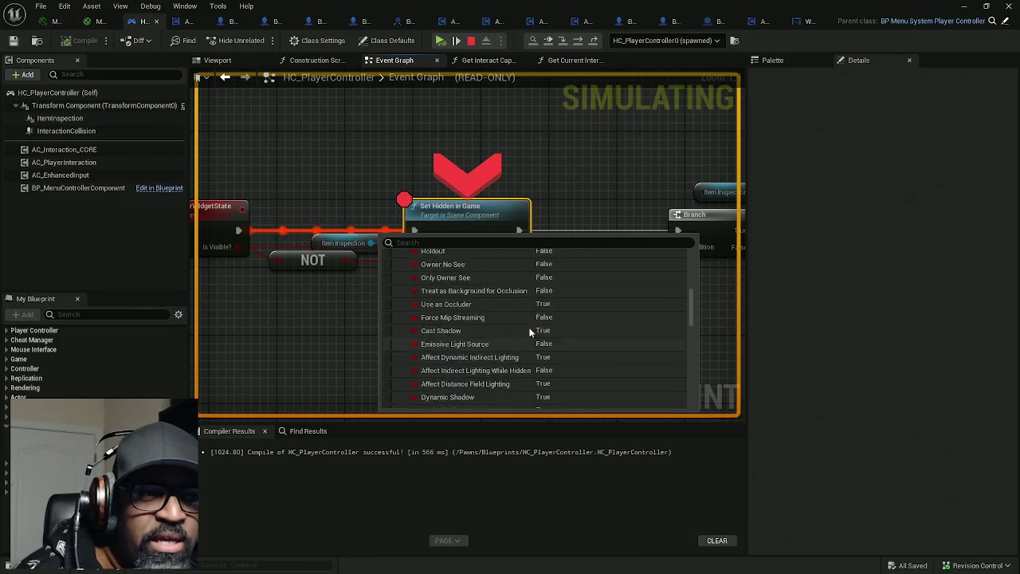
scroll(528, 329, "up", 3)
left_click(448, 242)
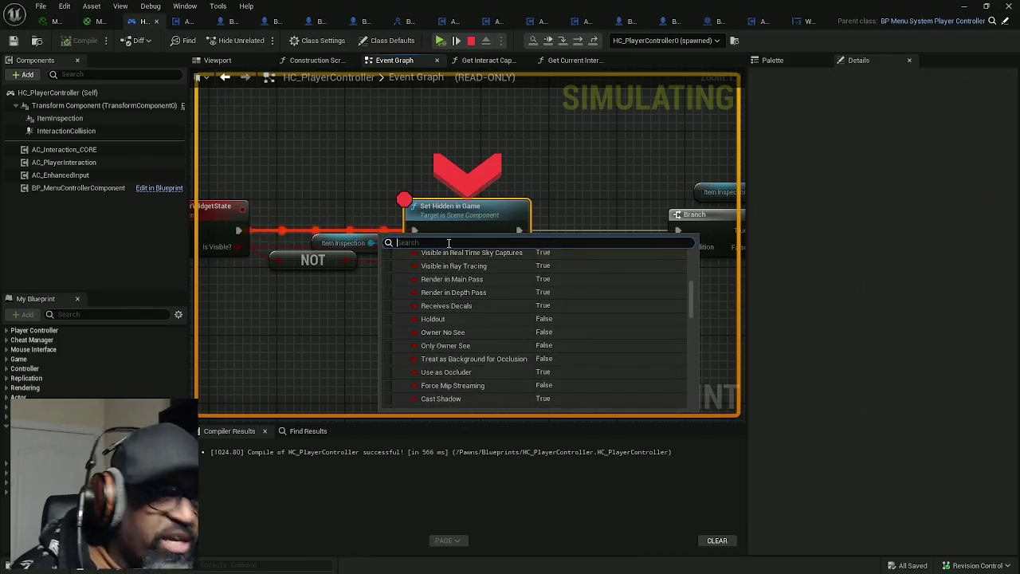
type("hidd")
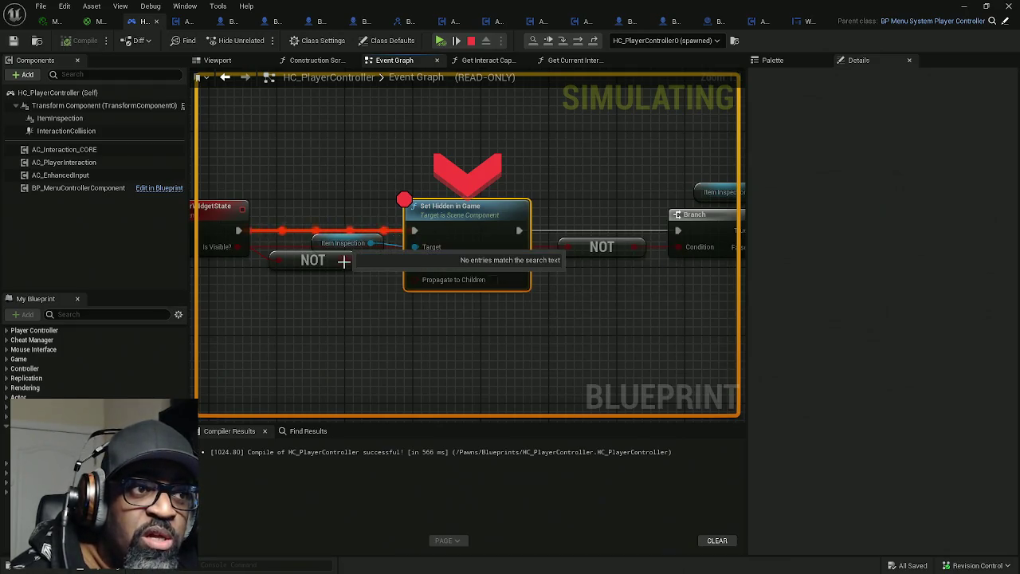
mouse_move(341, 282)
left_mouse_down()
mouse_move(387, 294)
mouse_move(411, 268)
left_mouse_up()
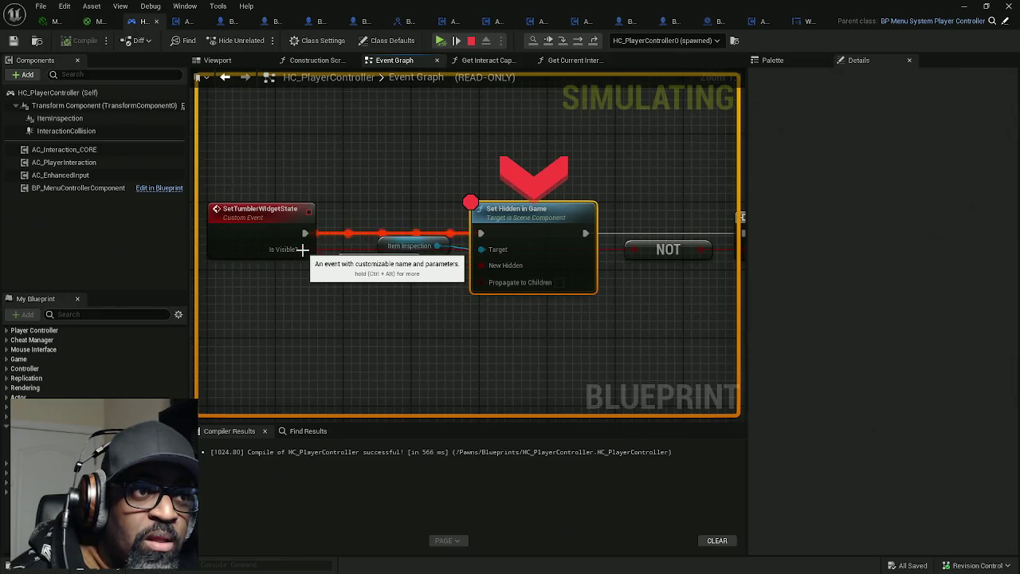
mouse_move(415, 269)
Add a Branch breakpoint, remove the Set Hidden in Game one, and step over with F10
left_click_drag(598, 239, 436, 253)
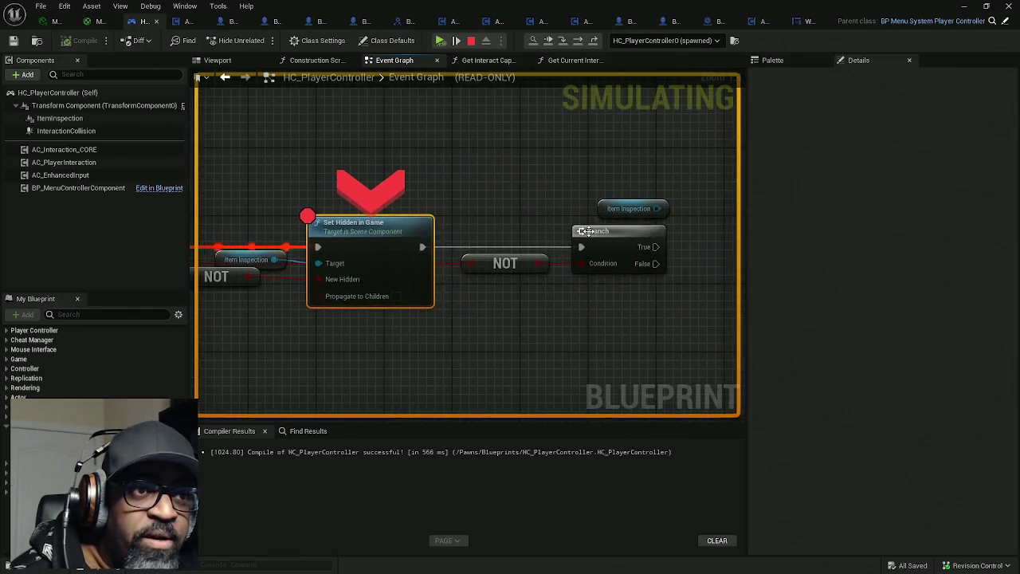
right_click(600, 237)
left_click(642, 293)
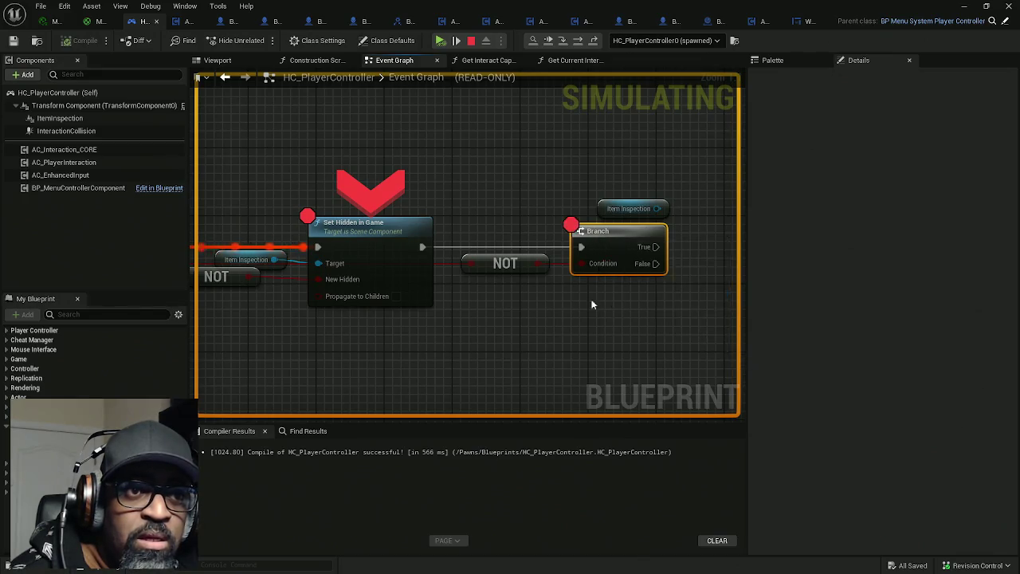
right_click(378, 255)
left_click(411, 318)
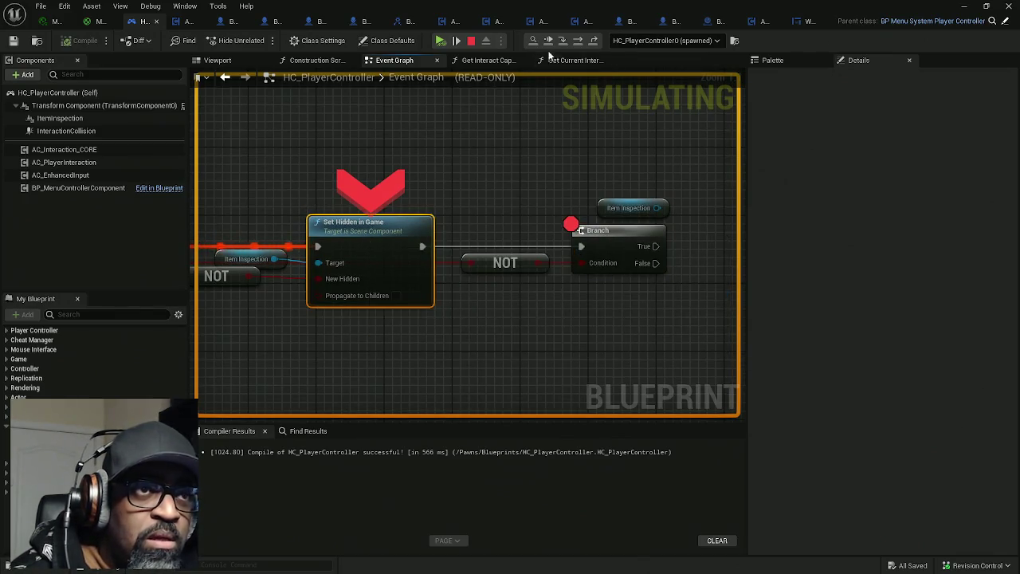
key("F10")
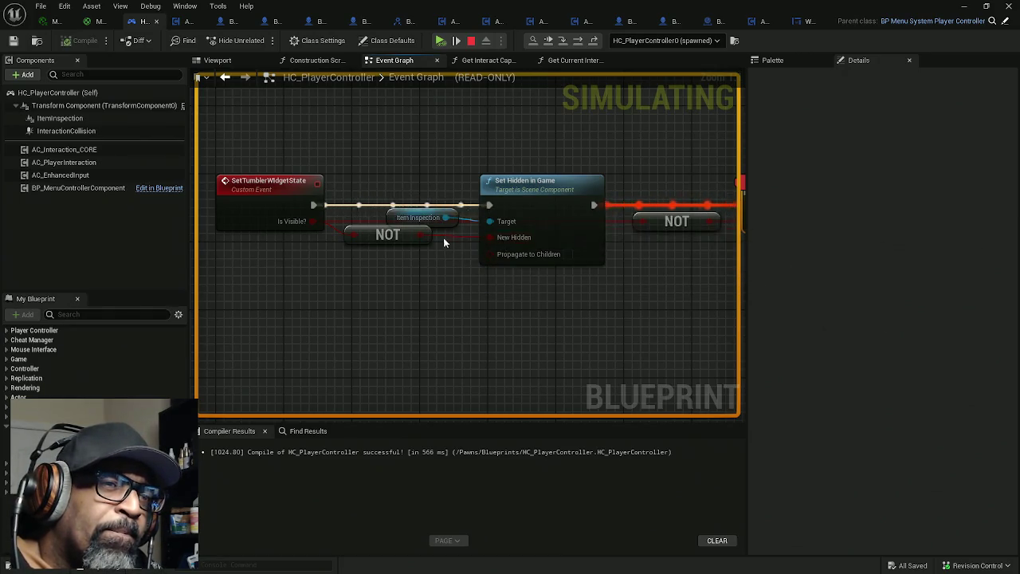
Re-add the Set Hidden in Game breakpoint, disable the Branch breakpoint, and resume the game
right_click(558, 210)
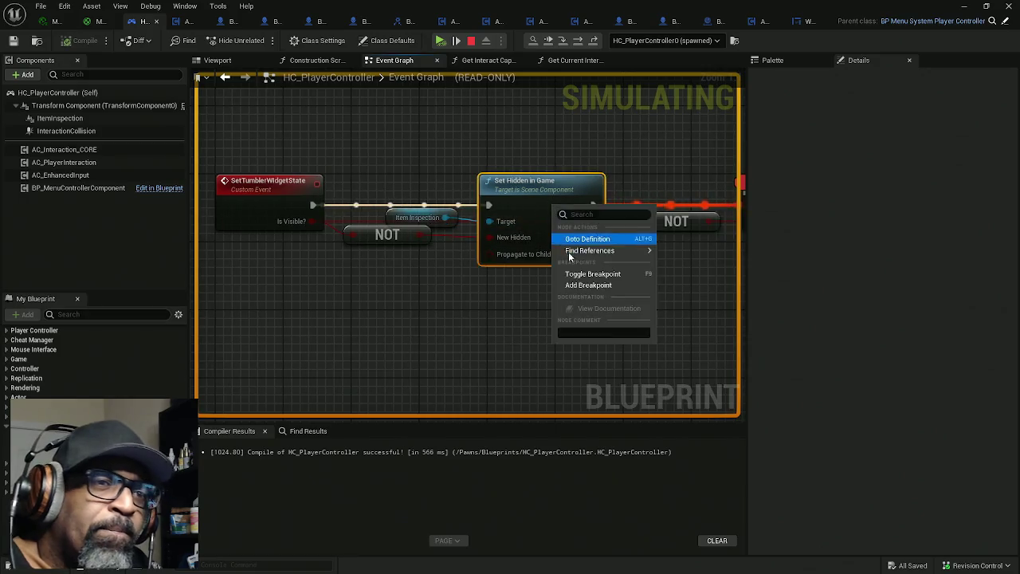
left_click(570, 271)
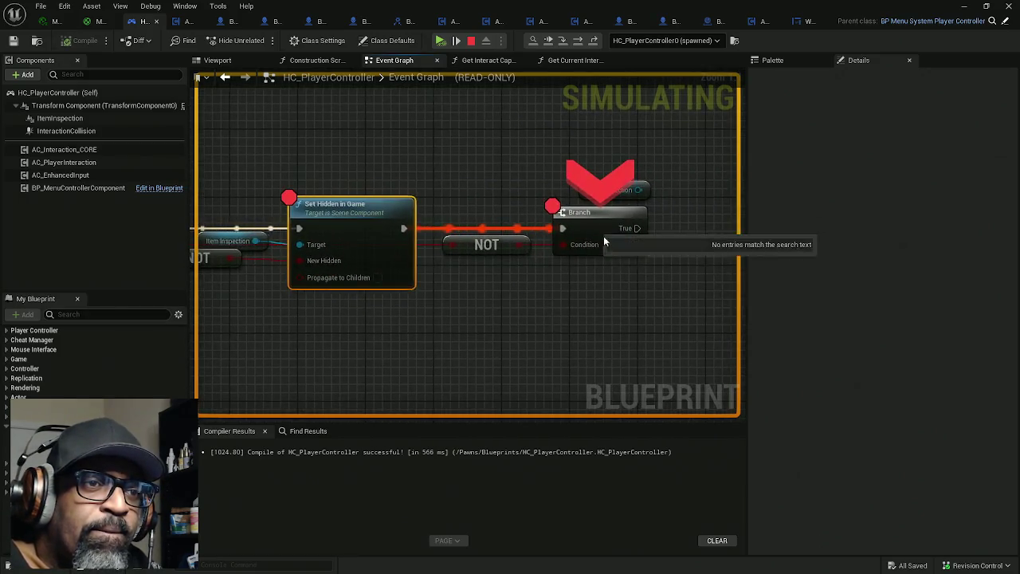
right_click(587, 234)
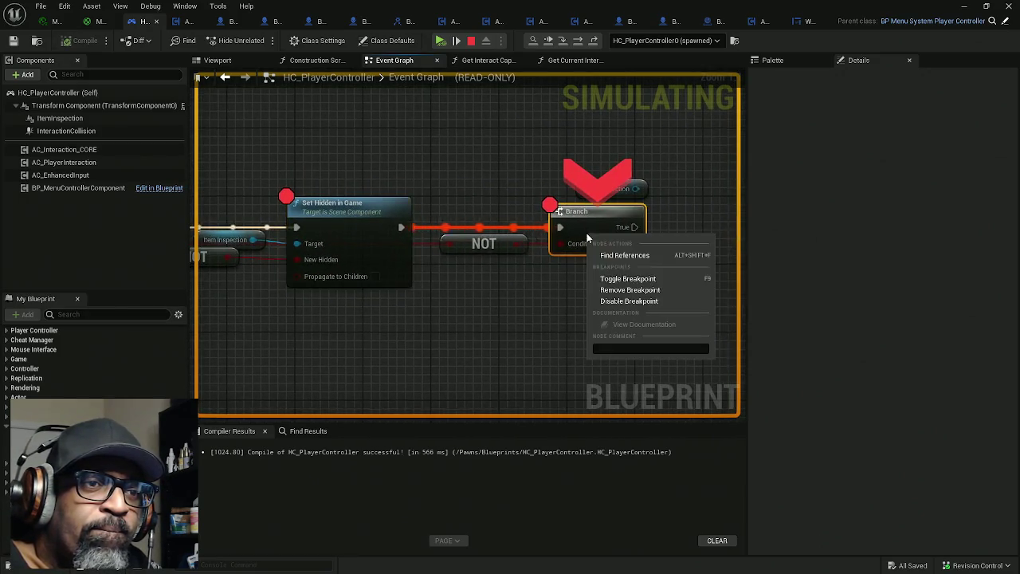
left_click(630, 290)
left_click(484, 42)
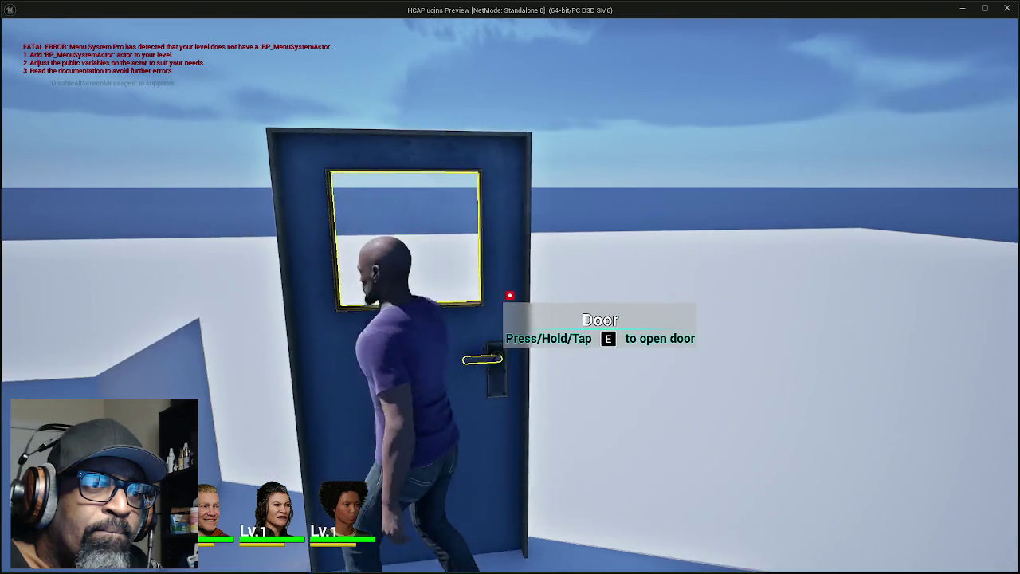
Trigger the door interaction and add a watch on the Is Visible? pin
key("e")
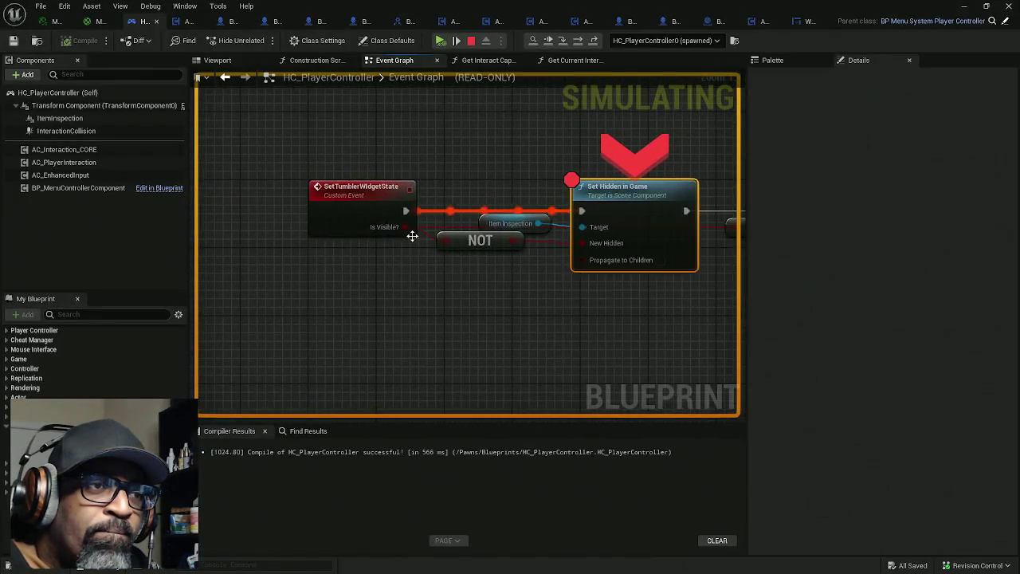
right_click(396, 228)
left_click(438, 297)
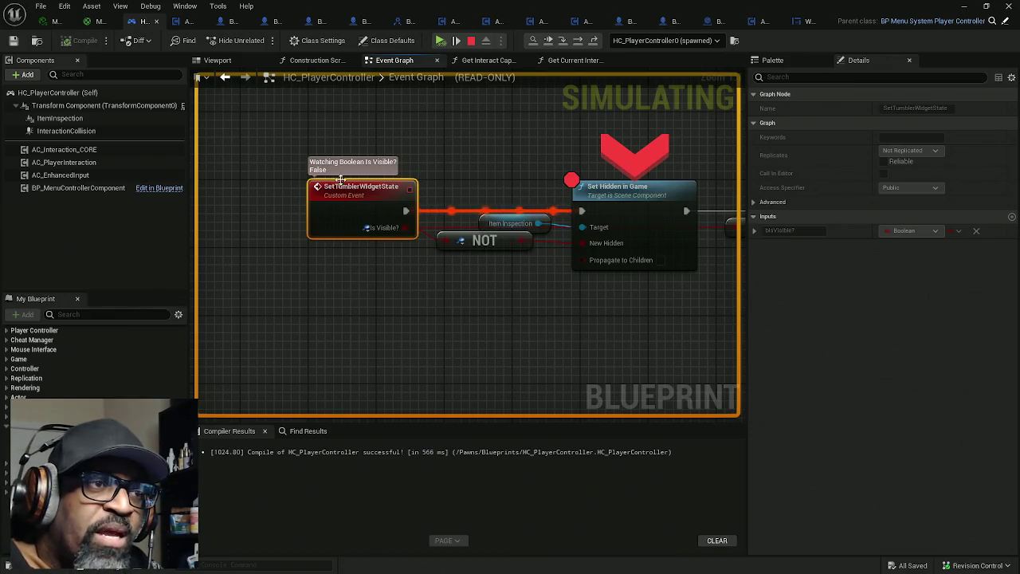
mouse_move(496, 266)
left_mouse_down()
mouse_move(455, 258)
mouse_move(463, 267)
left_mouse_up()
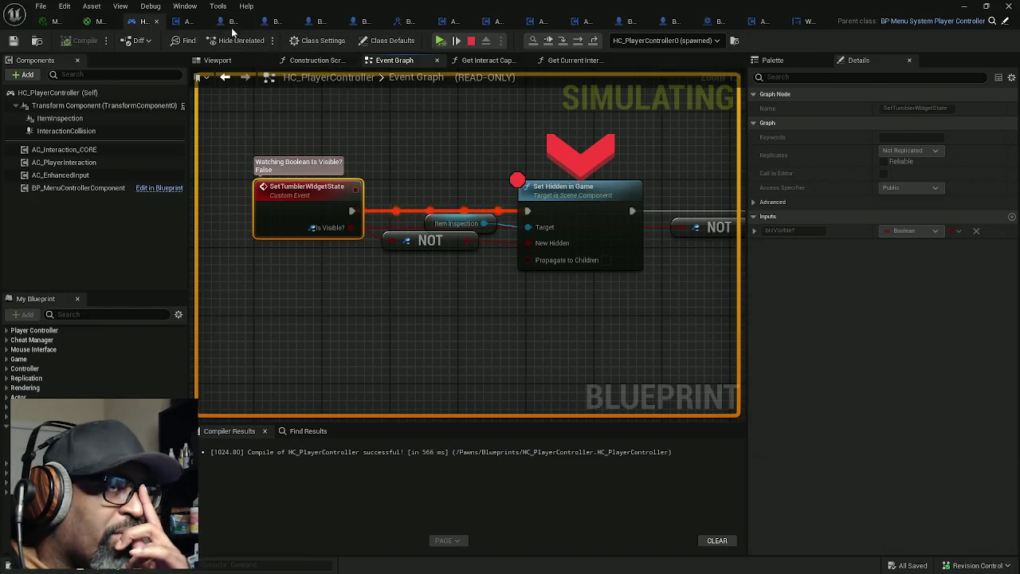
Stop the game, tick Is Visible? on AC_EnhancedInput's Set Tumbler Widget State, and compile
left_click(189, 21)
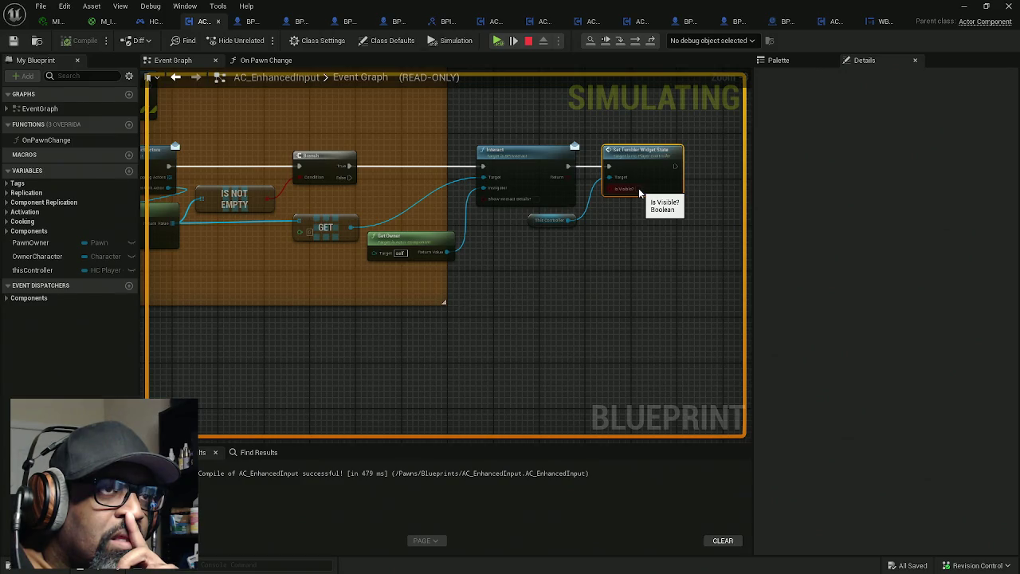
left_click(497, 41)
key("Escape")
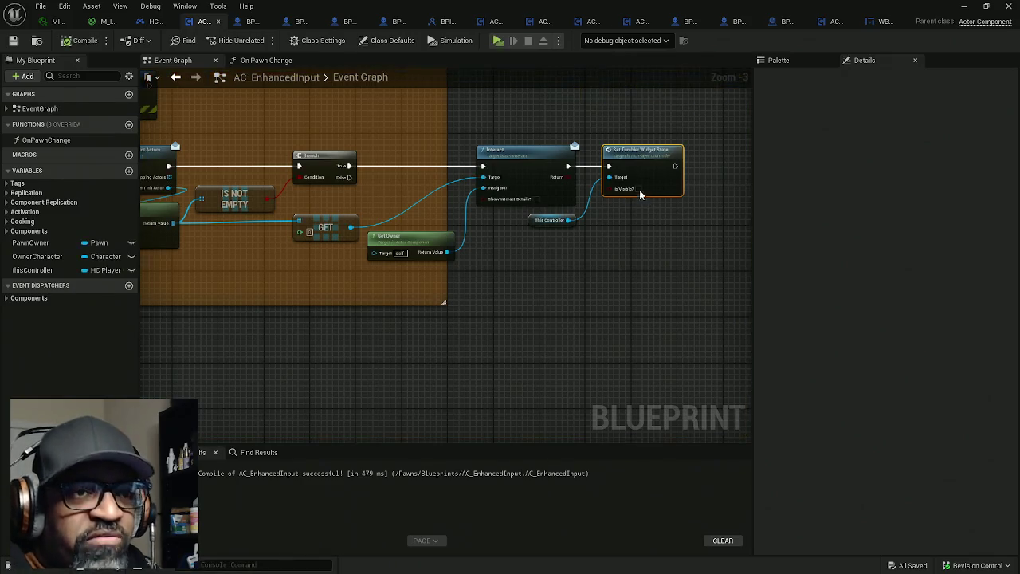
left_click(638, 188)
left_click(88, 40)
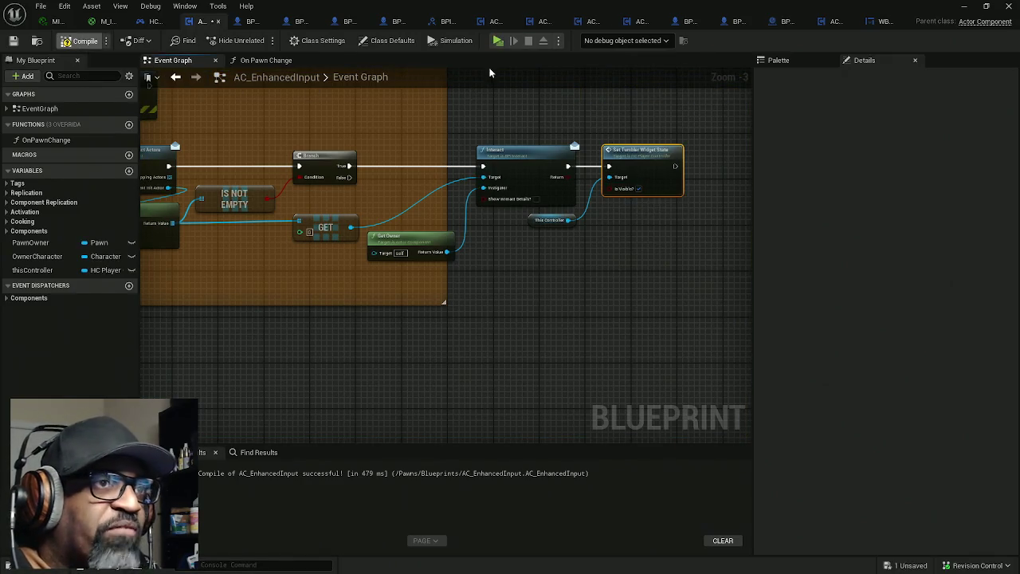
Remove the Set Hidden in Game breakpoint in HC_PlayerController and play the level
left_click(160, 21)
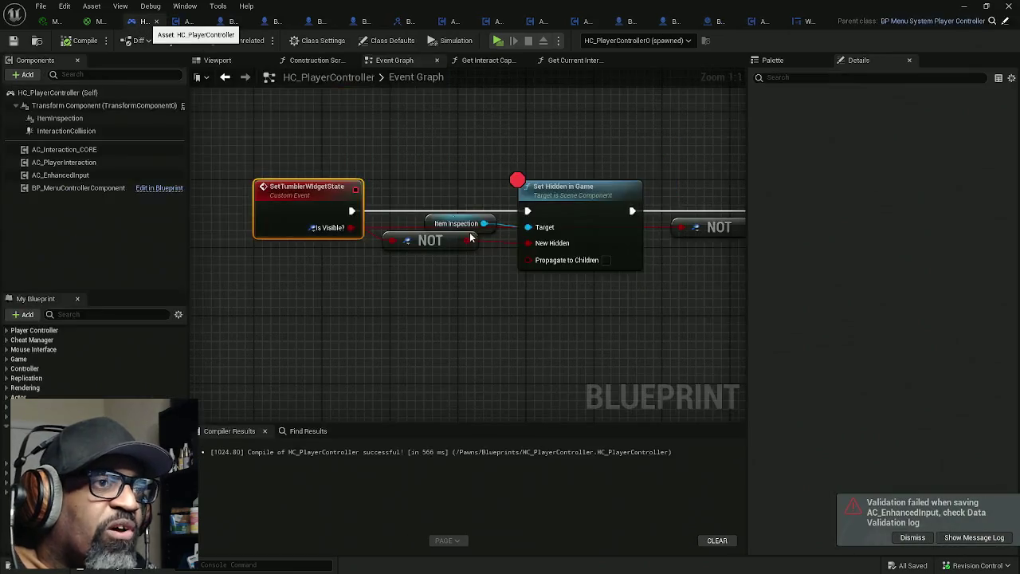
right_click(564, 199)
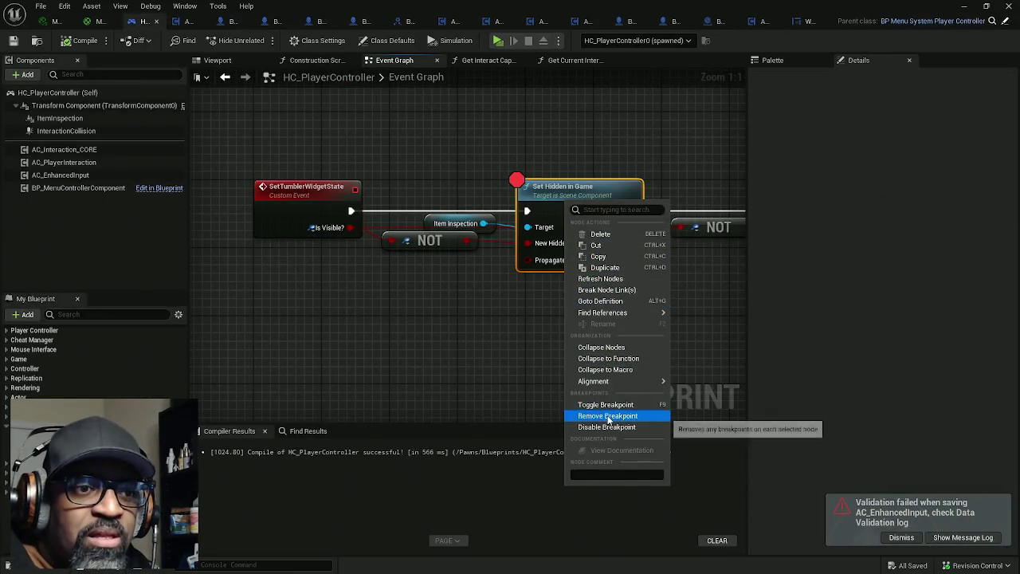
left_click(610, 418)
left_click(497, 41)
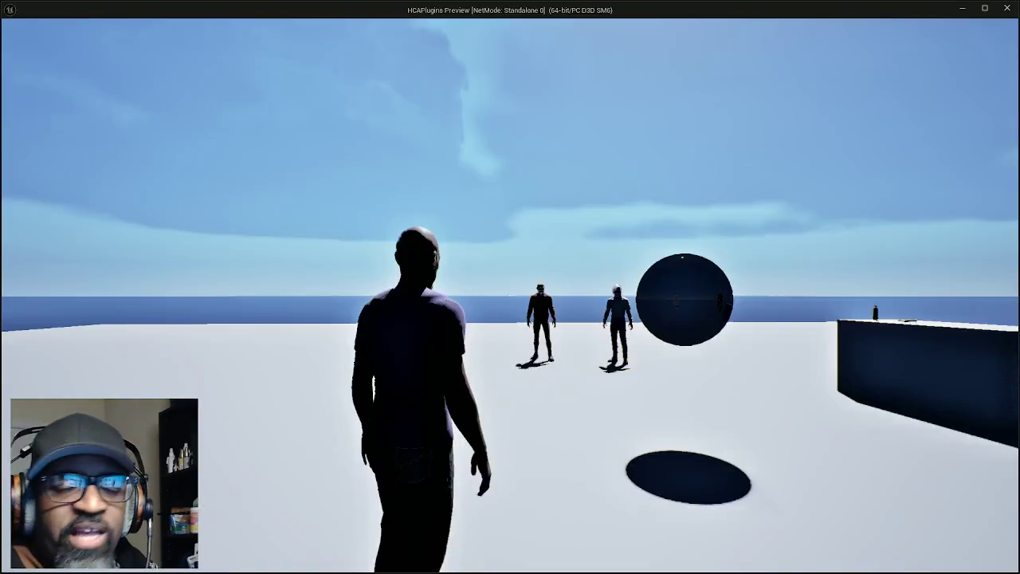
Walk the character forward to the door, interact with E, and return to the Blueprint editor
key("w")
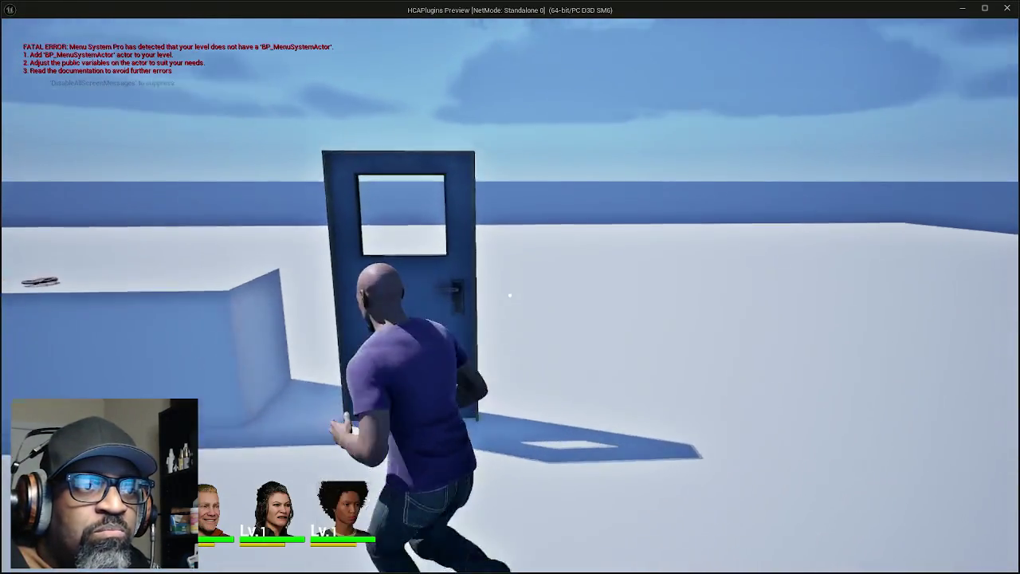
key("w")
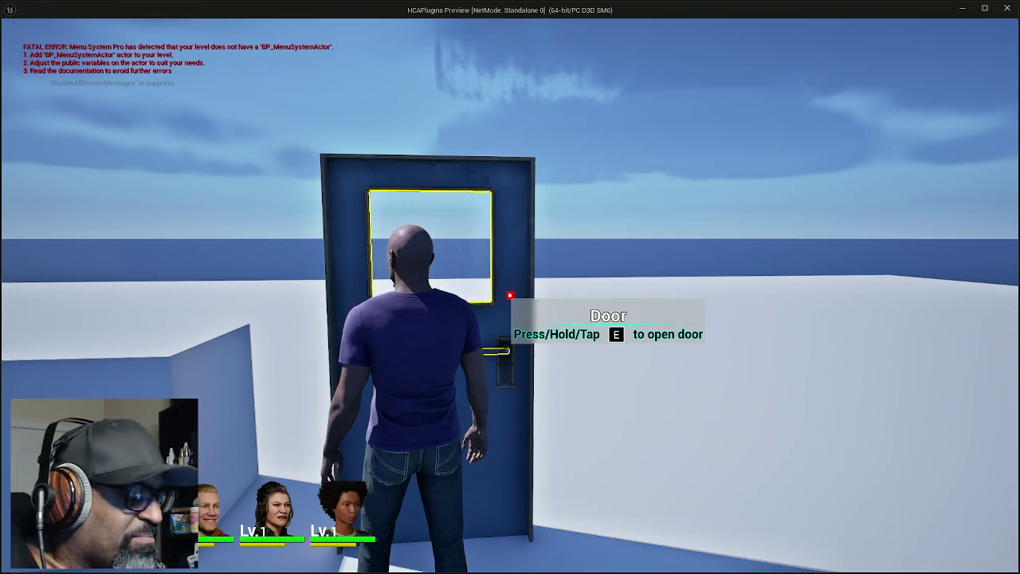
key("e")
key("e")
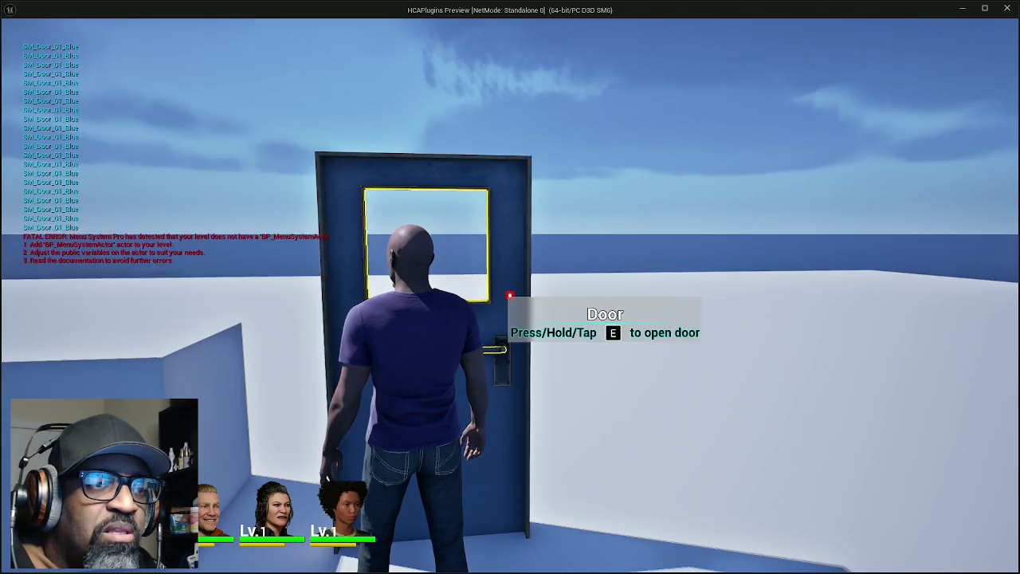
key("alt+Tab")
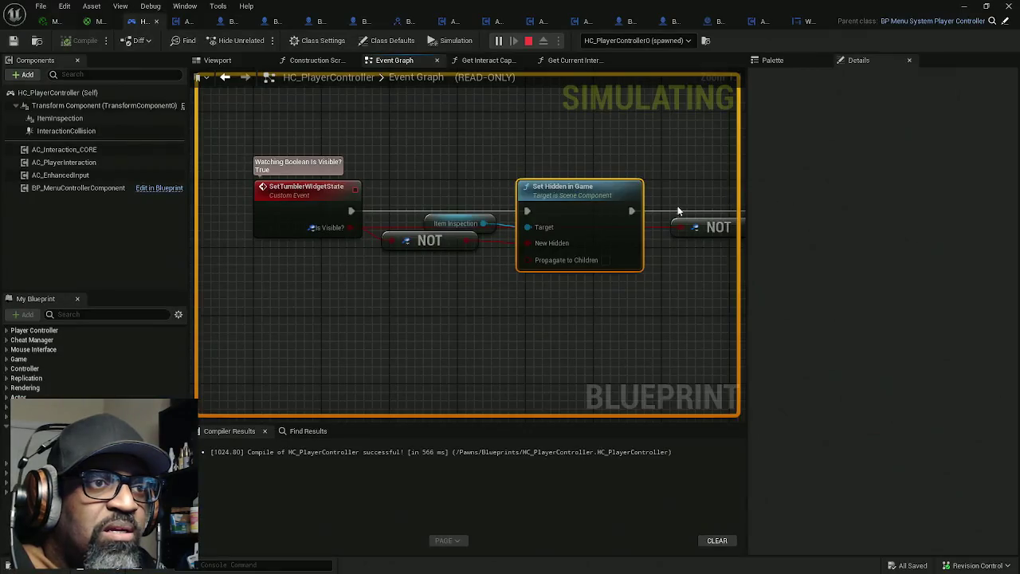
Add a breakpoint to the Set Hidden in Game node
left_click_drag(678, 210, 560, 211)
right_click(443, 201)
mouse_move(482, 244)
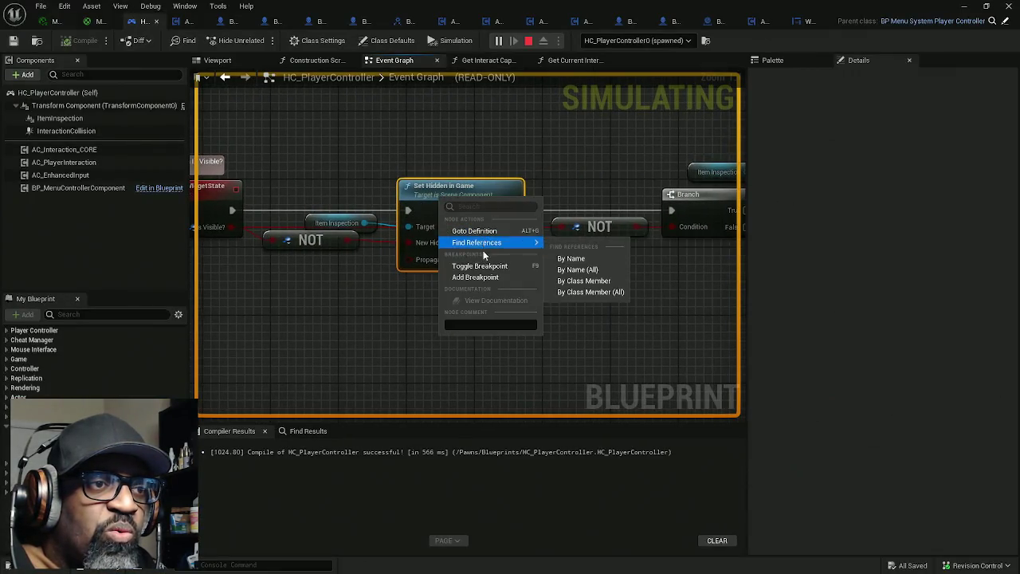
left_click(476, 276)
Switch to the running game preview and press E at the door to hit the breakpoint
key("alt+Tab")
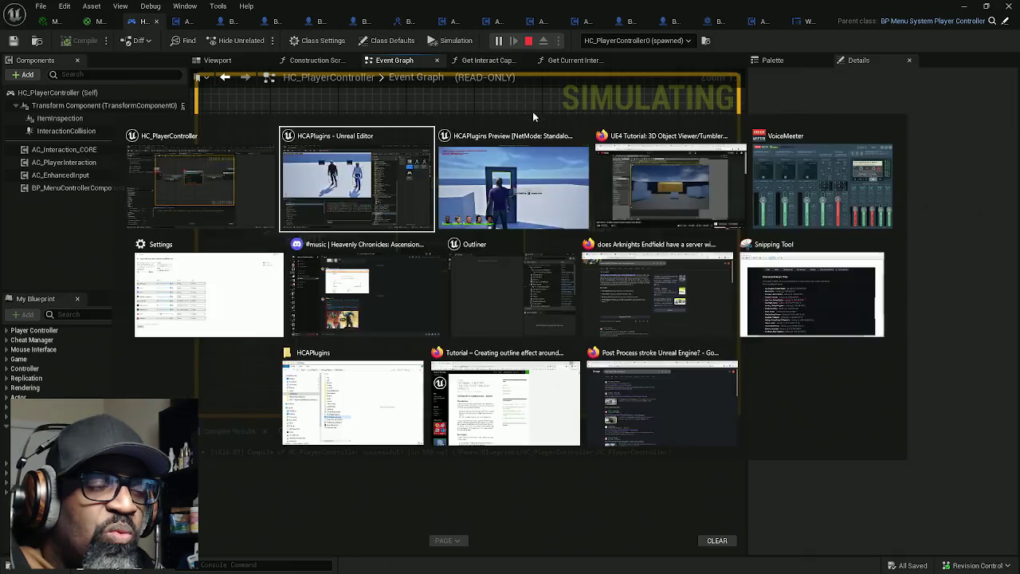
key("alt+Tab")
key("Tab")
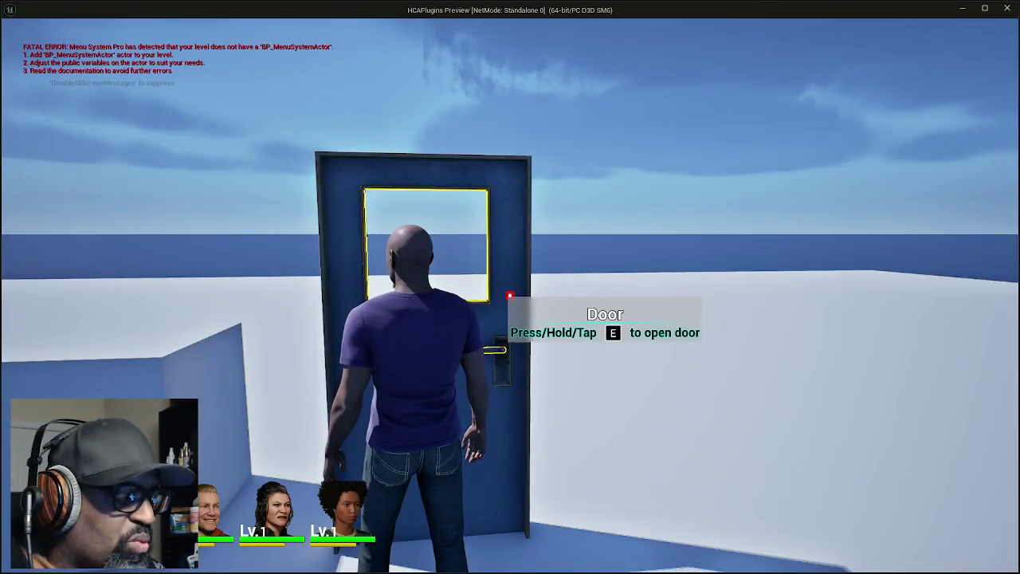
key("e")
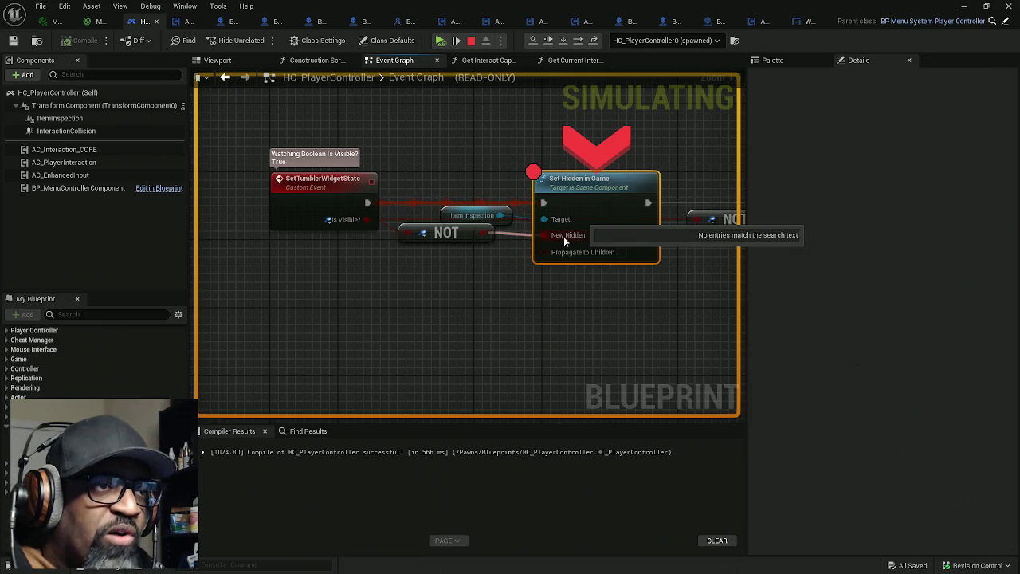
Watch the NOT node's output value, which reads False
right_click(487, 239)
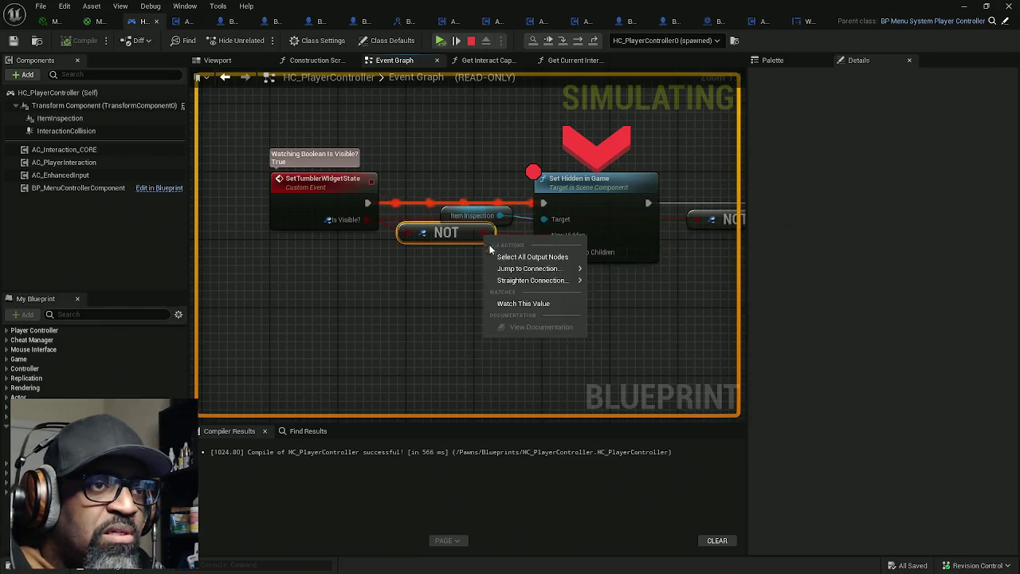
left_click(510, 300)
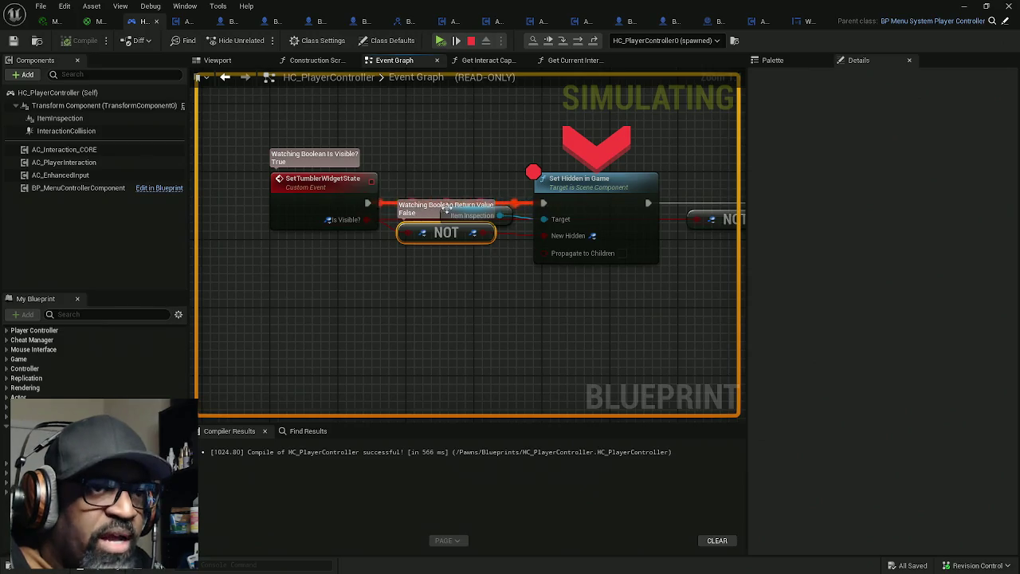
right_click(421, 233)
left_click_drag(516, 148, 389, 157)
Add a breakpoint to the Branch node, then remove it so Branch has none
left_click(482, 249)
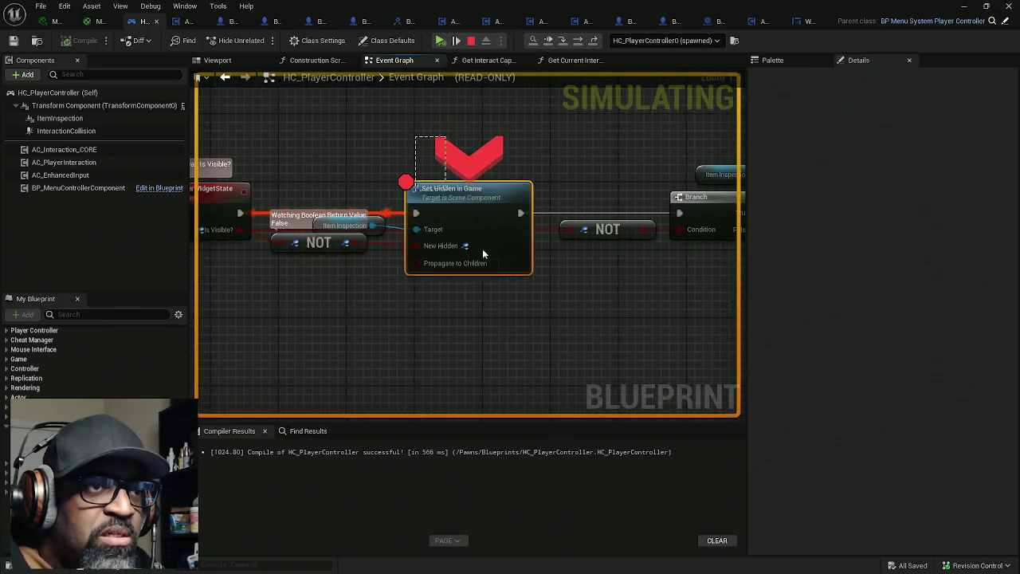
mouse_move(443, 251)
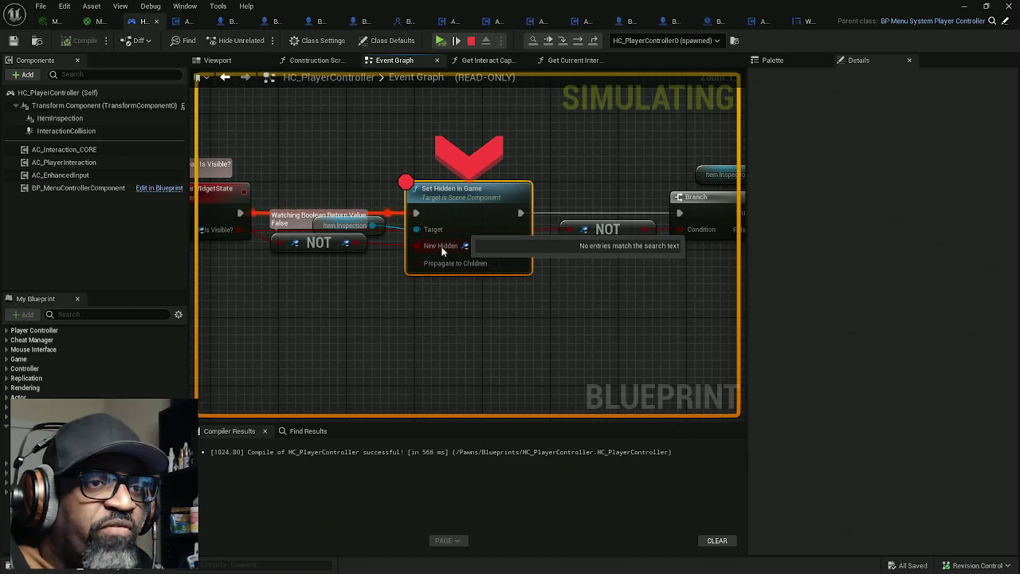
left_click_drag(441, 248, 301, 248)
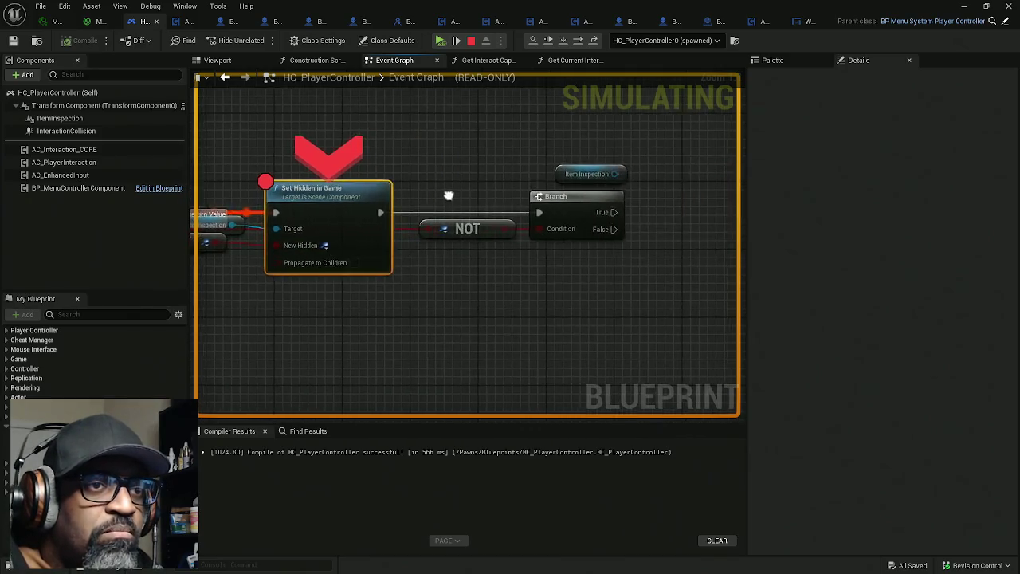
left_click(558, 199)
right_click(571, 209)
left_click(594, 260)
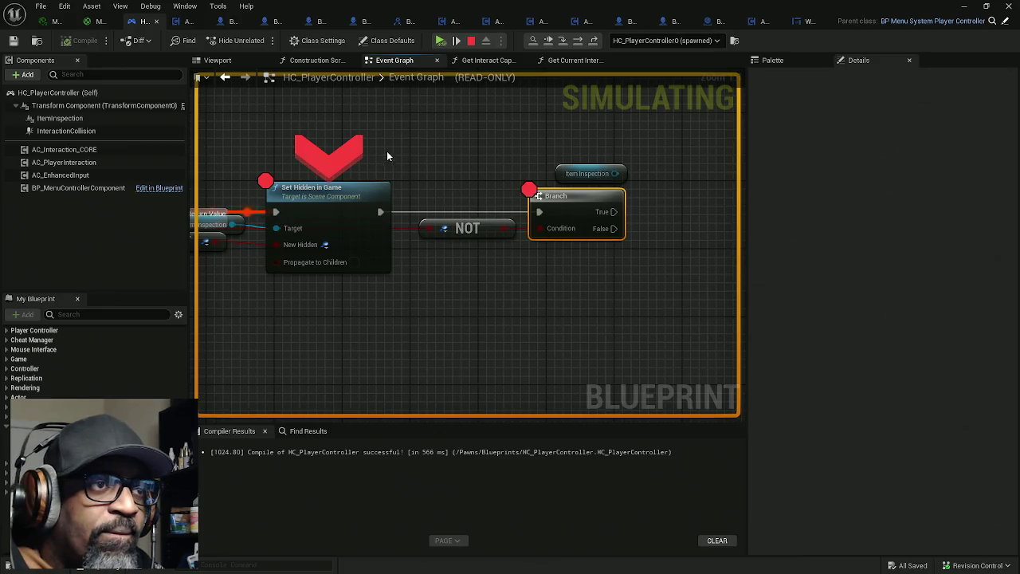
left_click(352, 200)
right_click(357, 205)
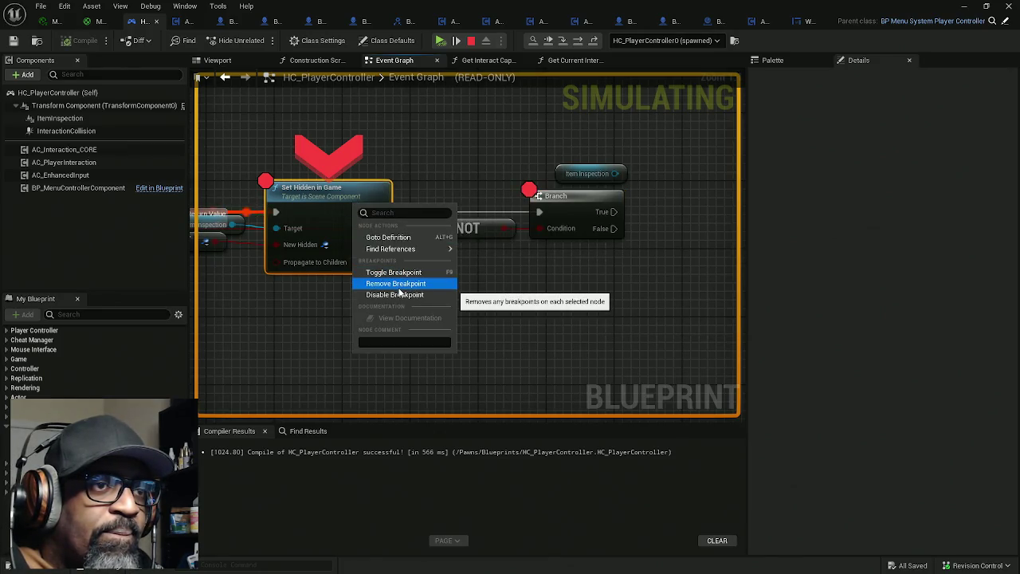
left_click(593, 283)
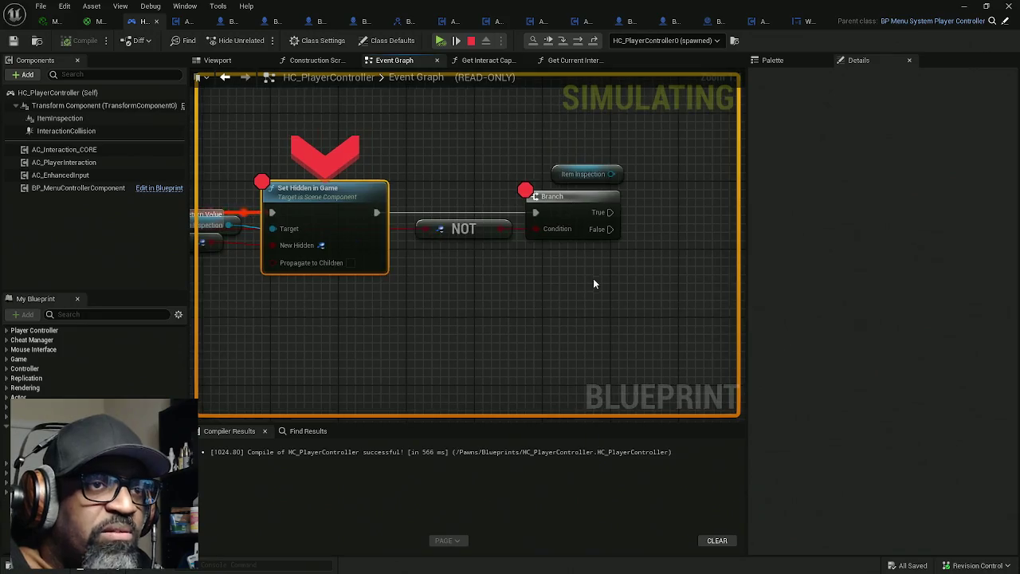
right_click(570, 220)
left_click(614, 284)
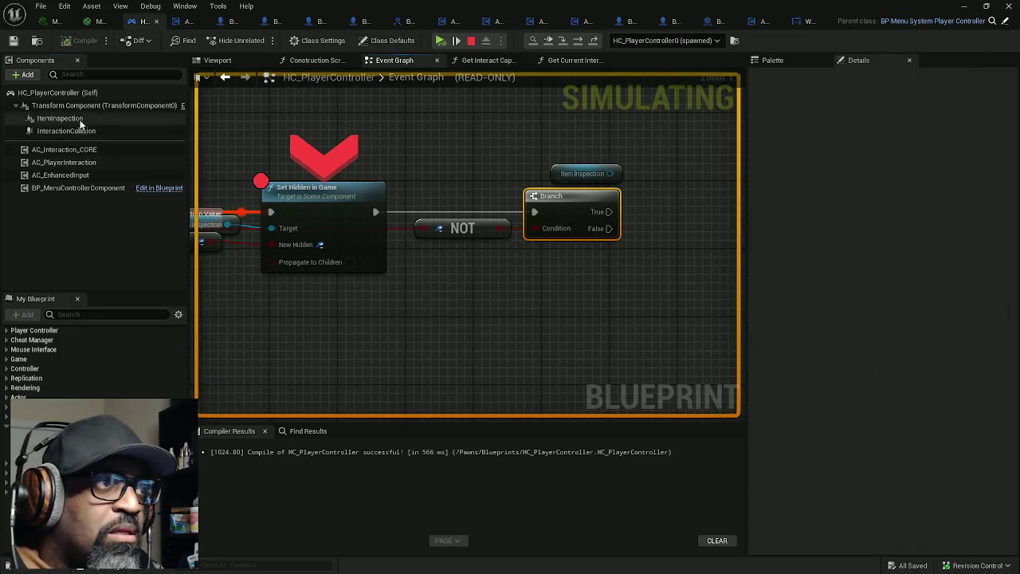
Show ItemInspection's advanced Rendering settings with Hidden in Game ticked, then resume and stop the game
left_click(80, 120)
scroll(869, 346, "down", 10)
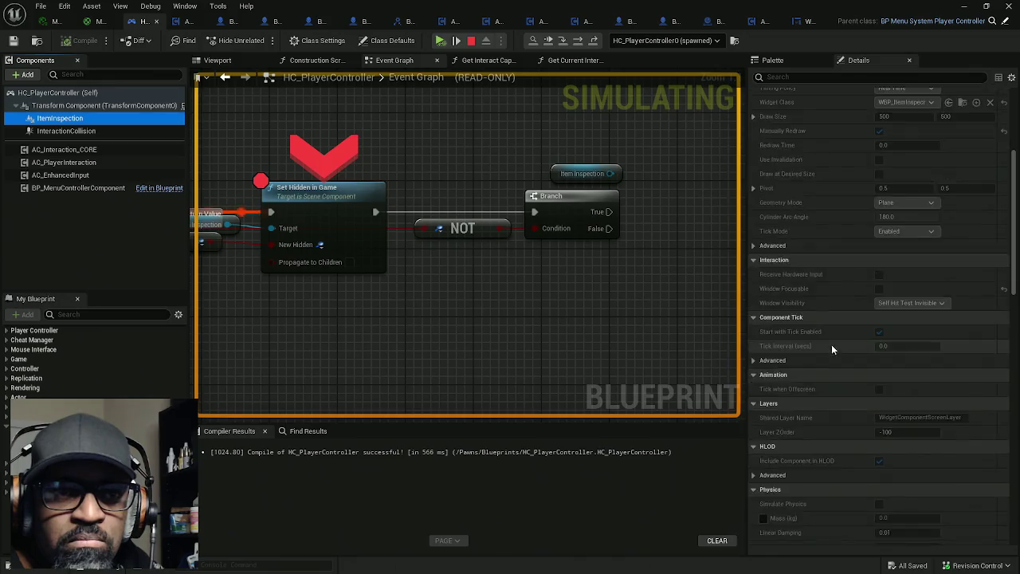
scroll(832, 344, "down", 8)
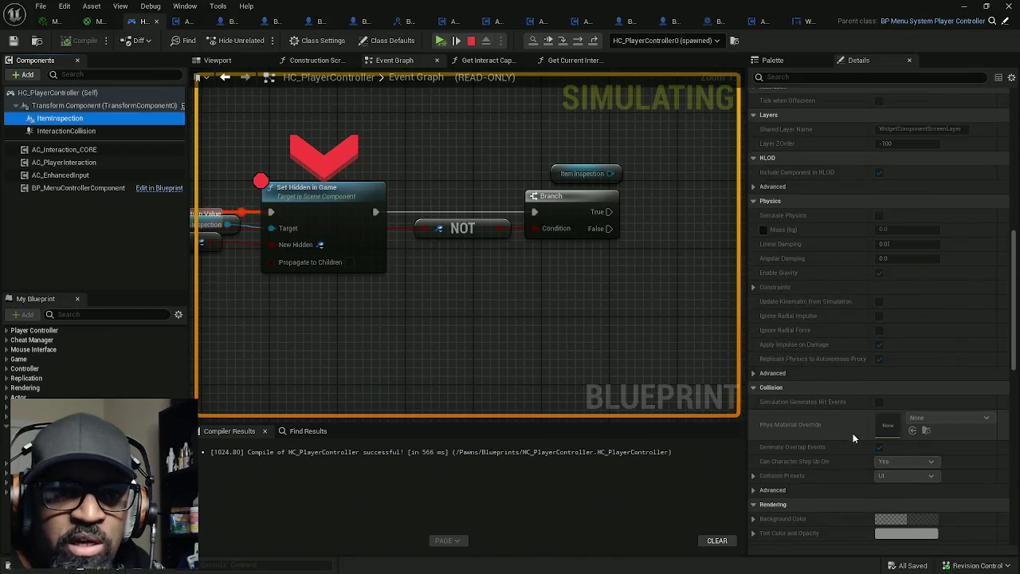
scroll(843, 399, "down", 8)
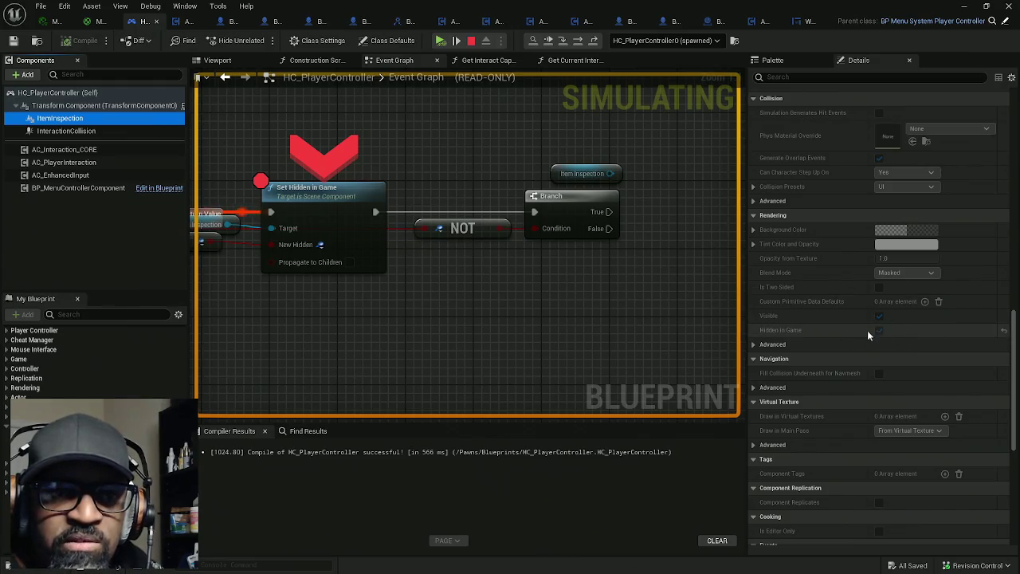
left_click(754, 345)
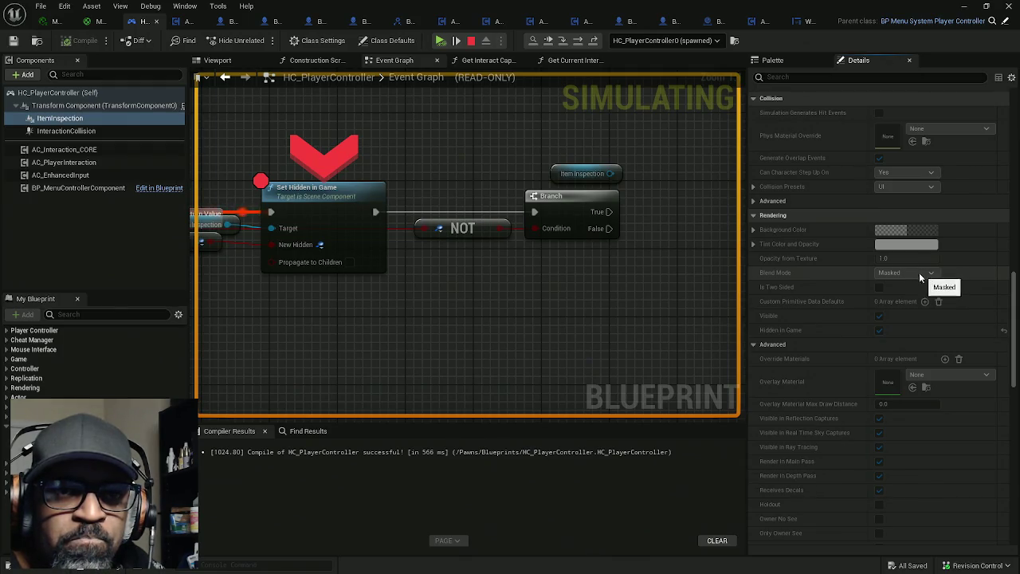
left_click(440, 40)
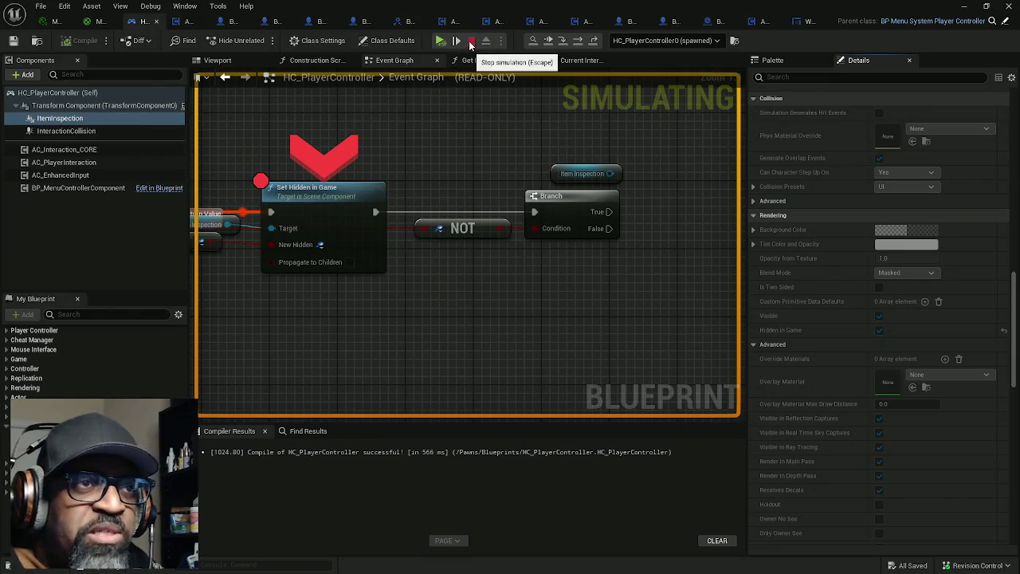
key("Escape")
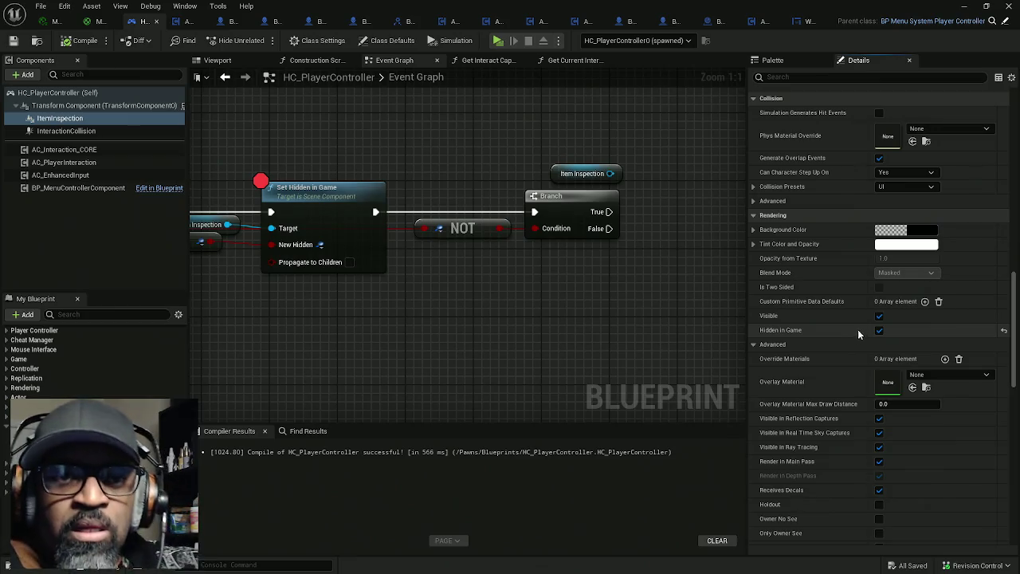
Untick Hidden in Game on the ItemInspection component, leaving only Visible checked
left_click(878, 330)
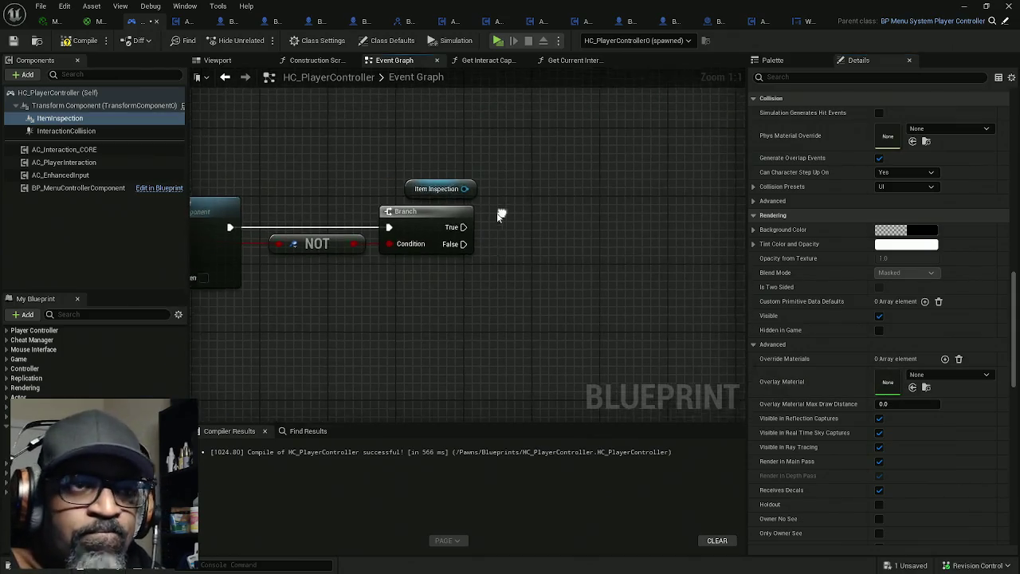
left_click_drag(461, 189, 537, 182)
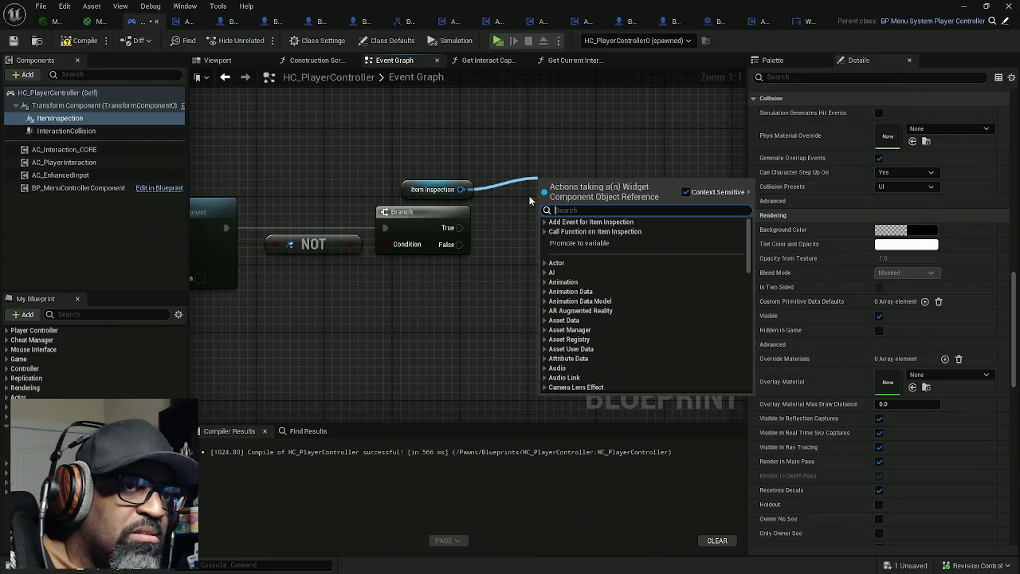
Compile HC_PlayerController and switch back to the HCAPlugins level editor window
left_click_drag(492, 131, 391, 188)
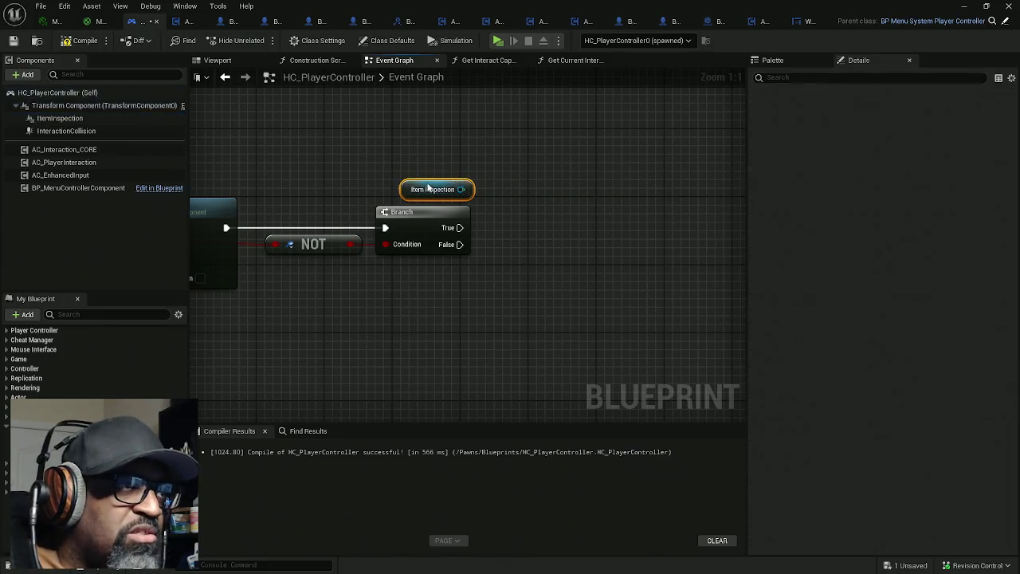
left_click(80, 40)
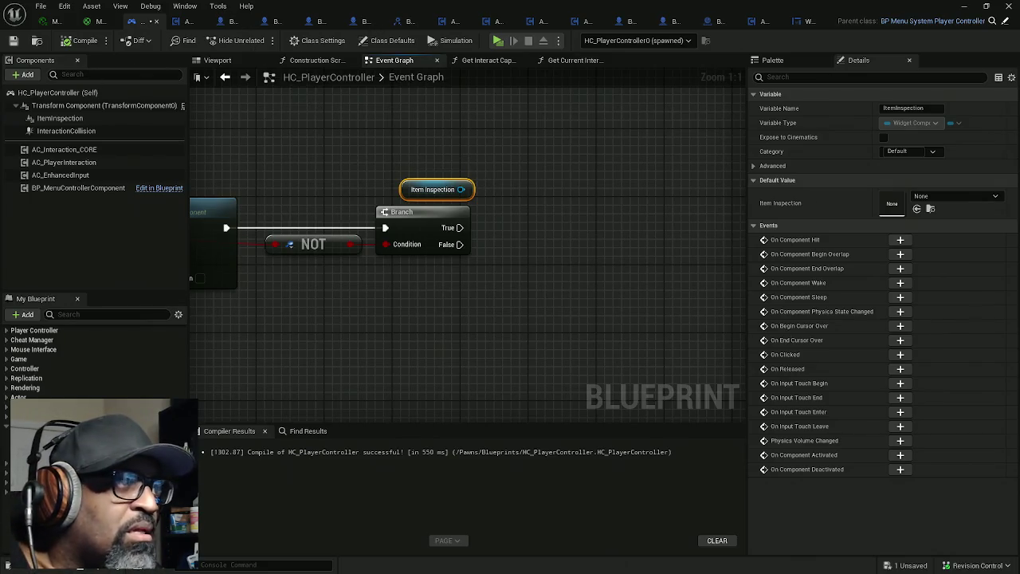
key("alt+Tab")
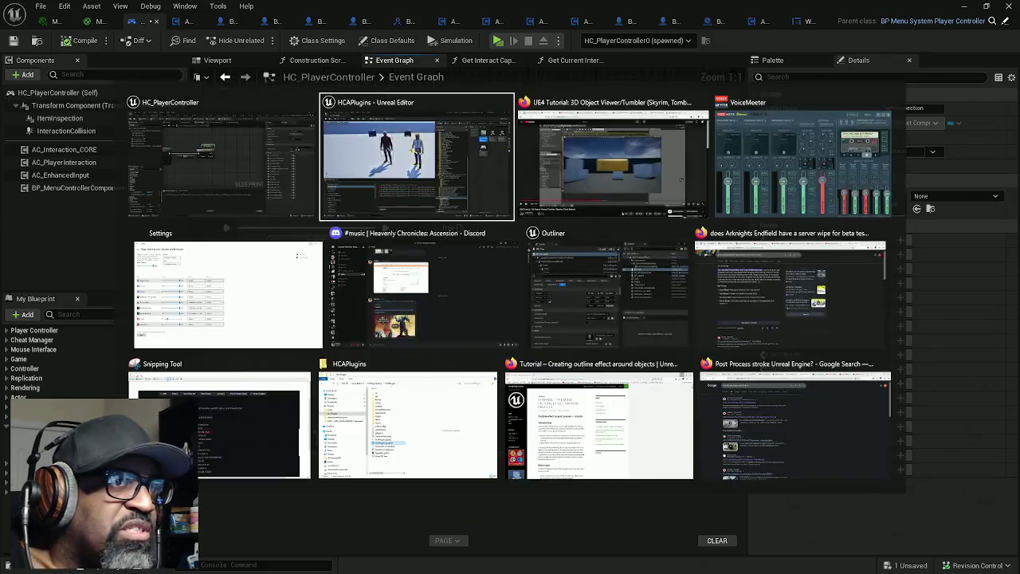
key("Escape")
key("alt+Tab")
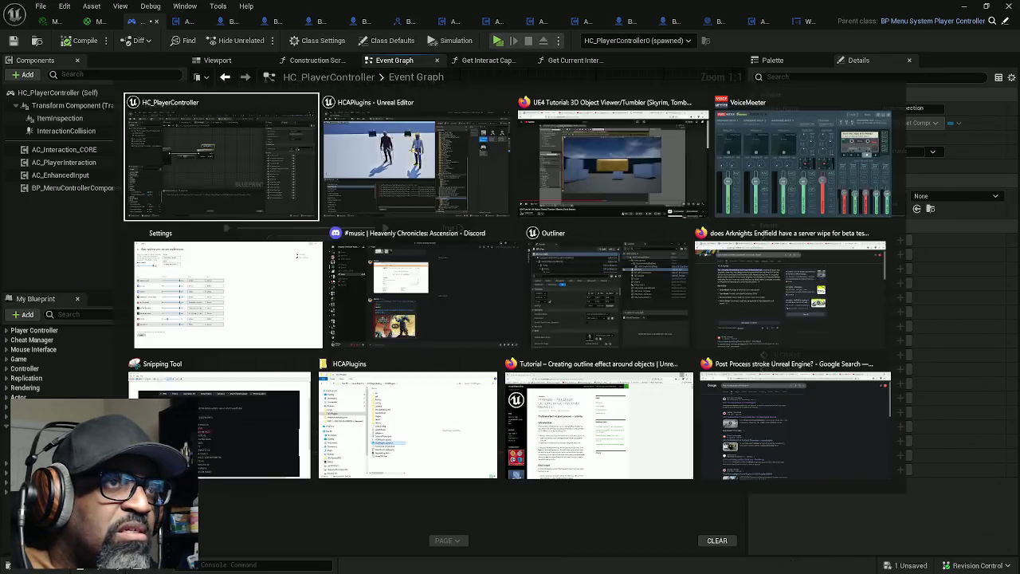
key("Tab")
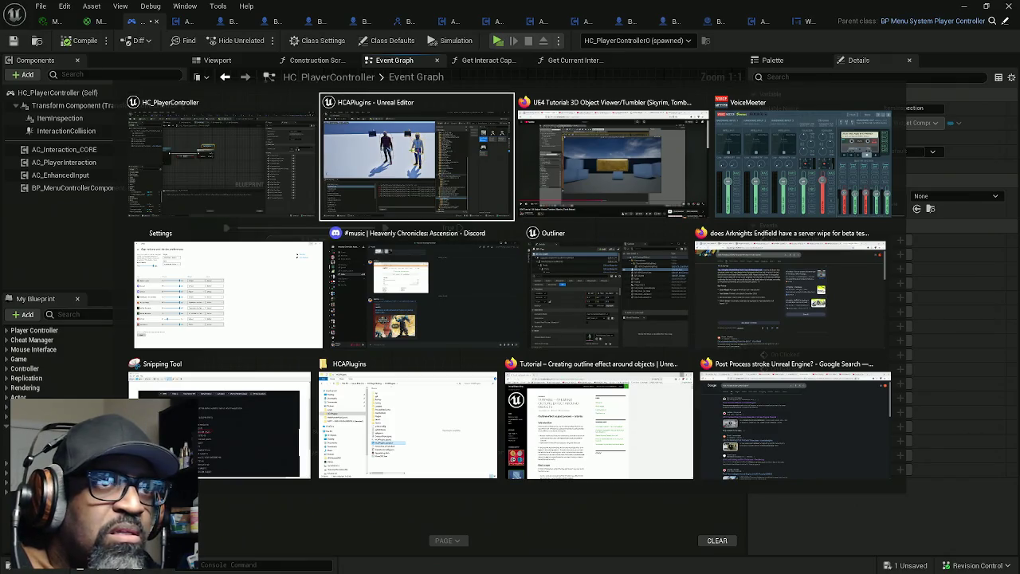
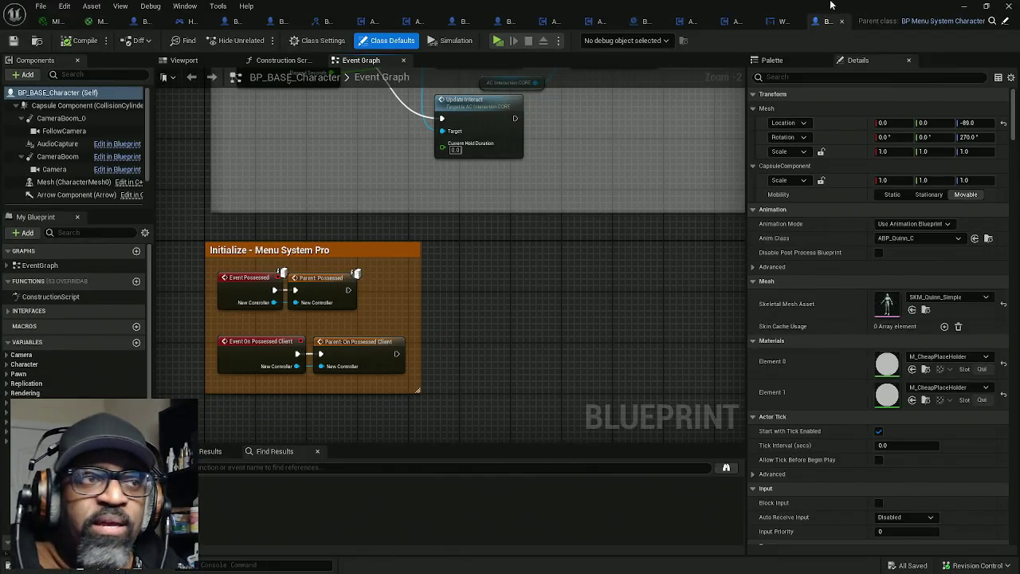
Load the RnDTesting level from Downtown_West > Maps, then maximize the Blueprint editor again
left_click_drag(831, 5, 114, 148)
left_click(1010, 171)
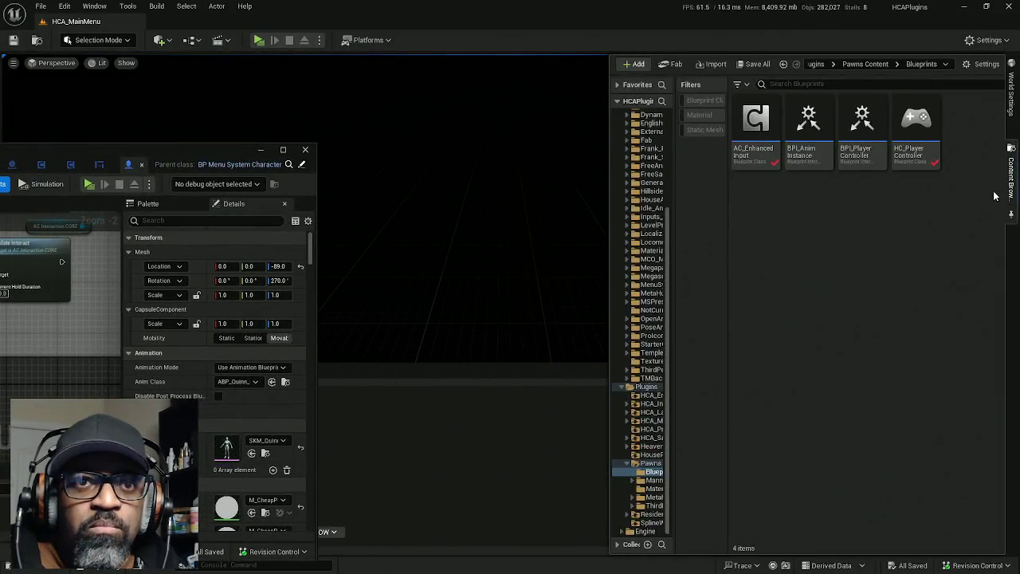
scroll(649, 191, "up", 3)
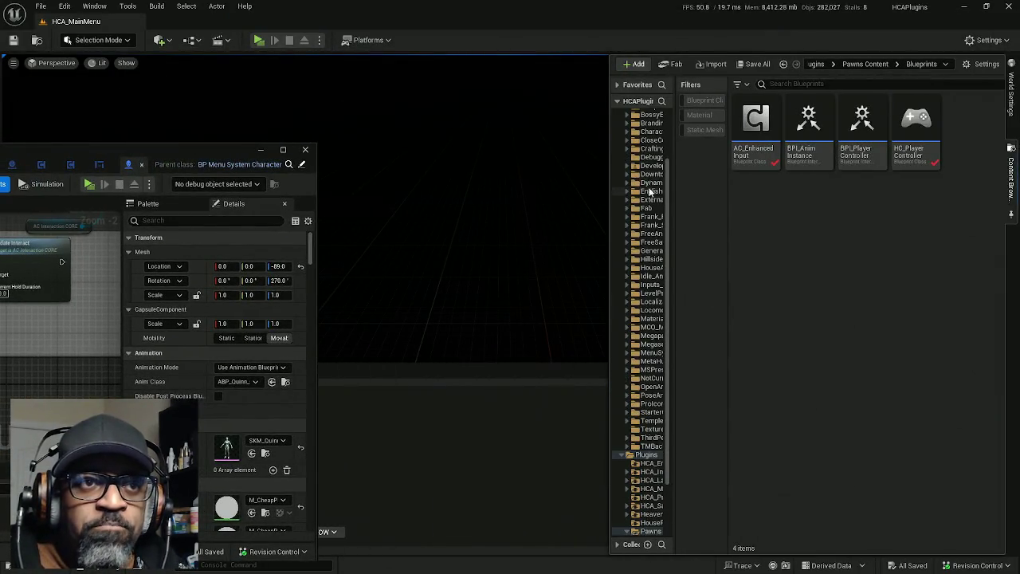
left_click(651, 174)
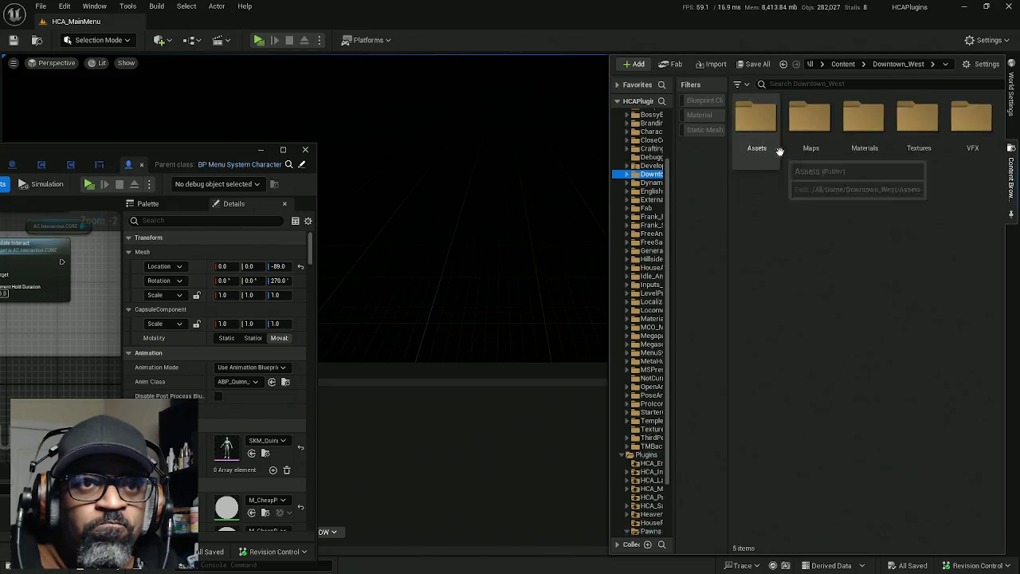
double_click(810, 123)
left_click(763, 206)
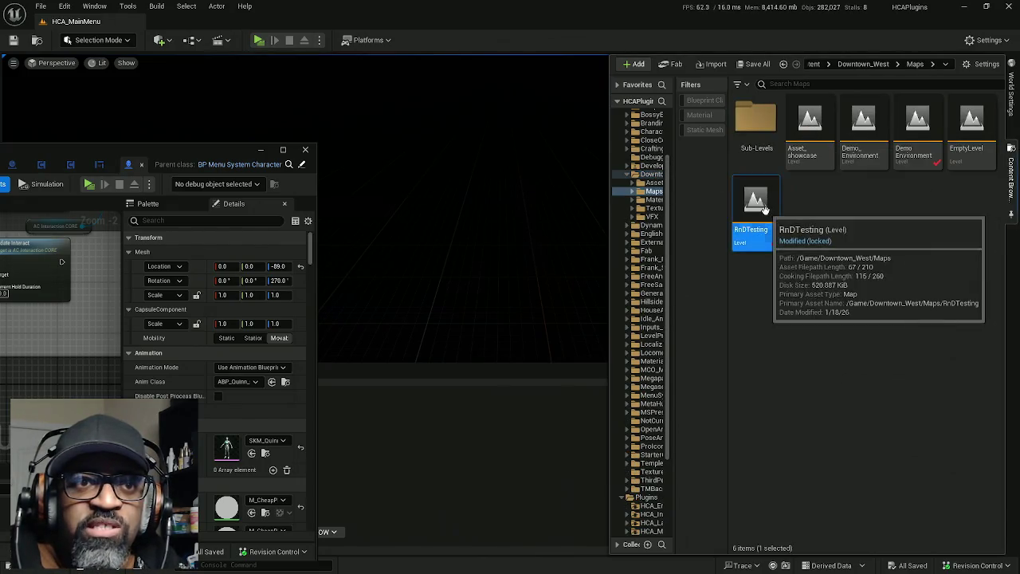
double_click(764, 206)
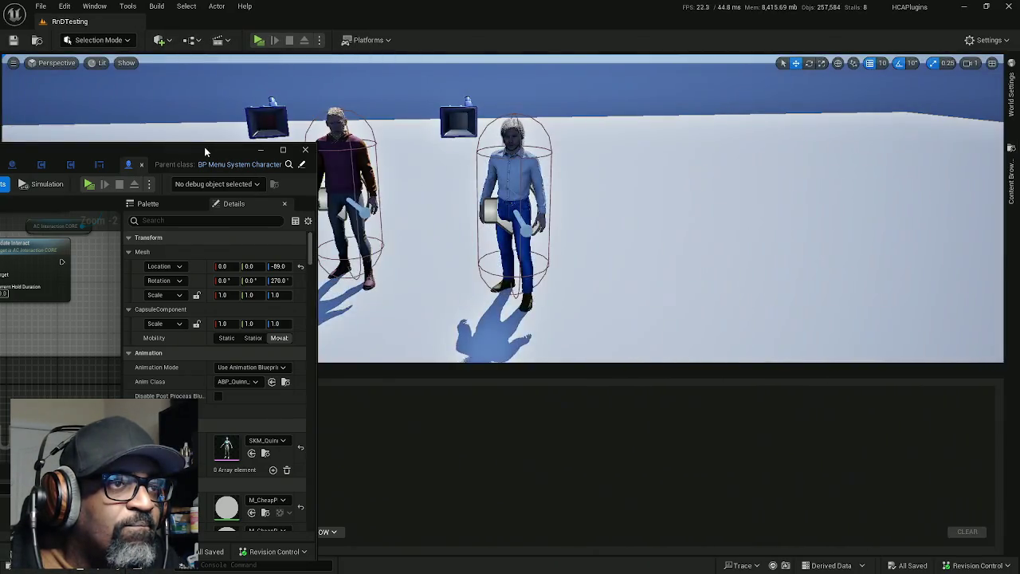
left_click_drag(204, 147, 418, 144)
double_click(417, 147)
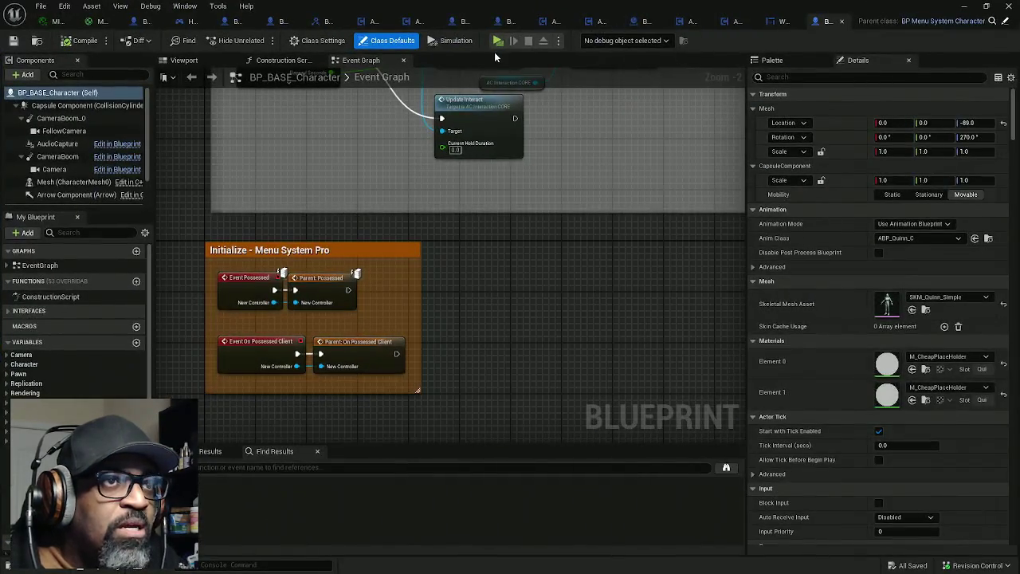
Play the level, walk to the door and interact, stepping onto the Set Hidden in Game breakpoint
left_click(501, 46)
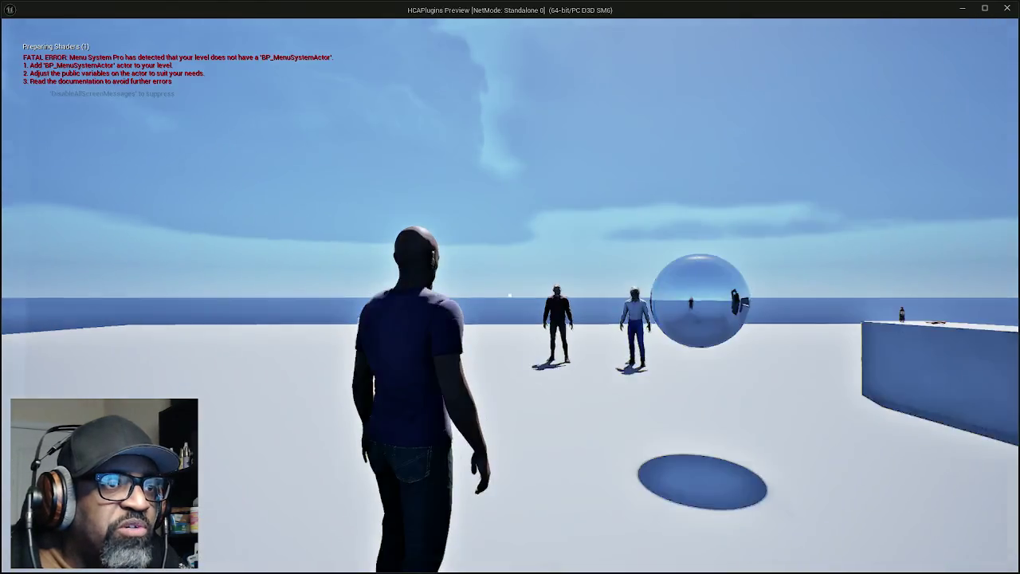
key("w")
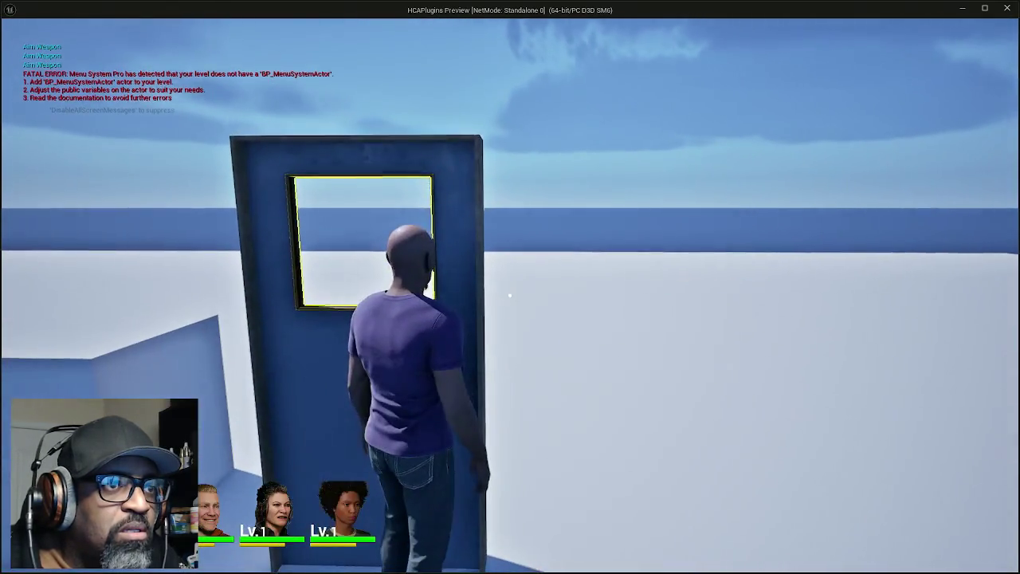
key("w")
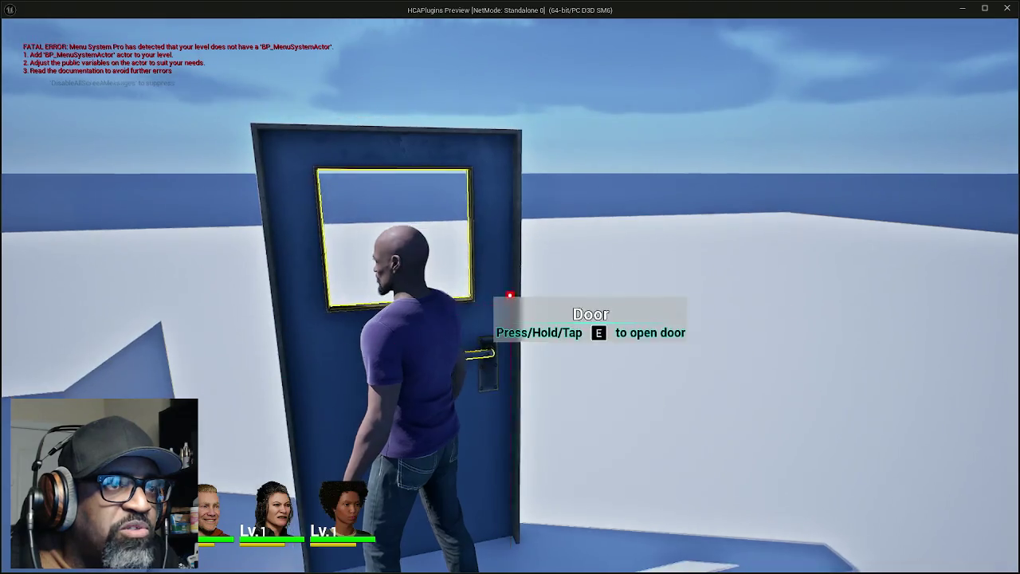
key("e")
key("F10")
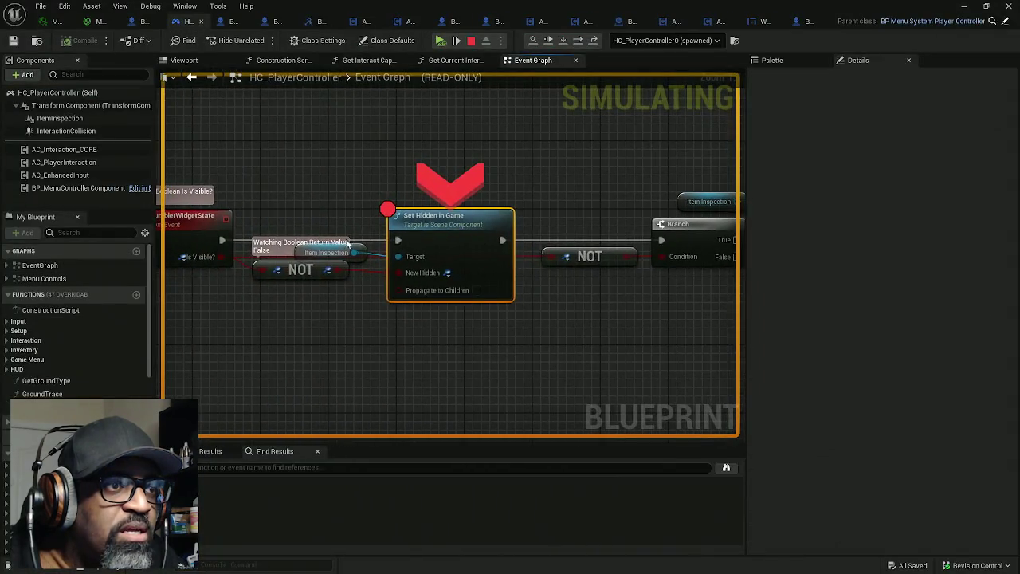
Remove the Set Hidden in Game breakpoint, resume play, and maximize the Outliner window
right_click(533, 214)
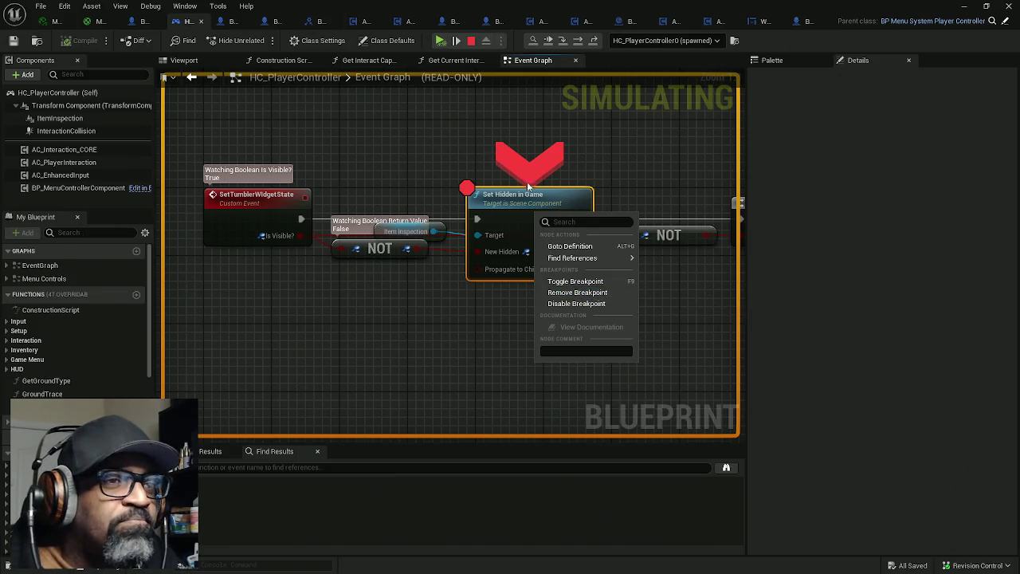
left_click(586, 292)
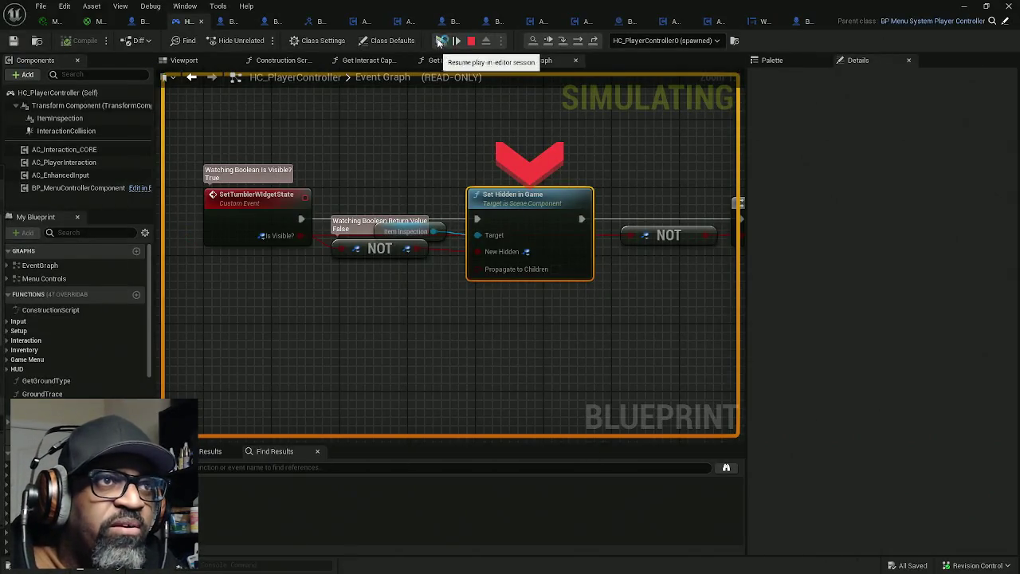
left_click(440, 41)
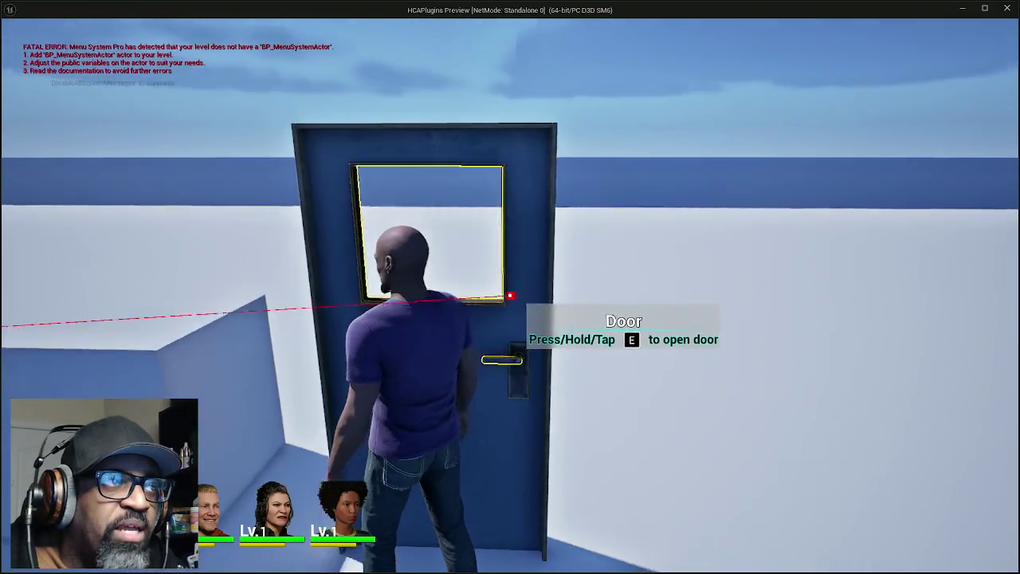
key("alt+Tab")
key("alt+Tab")
key("alt+Tab")
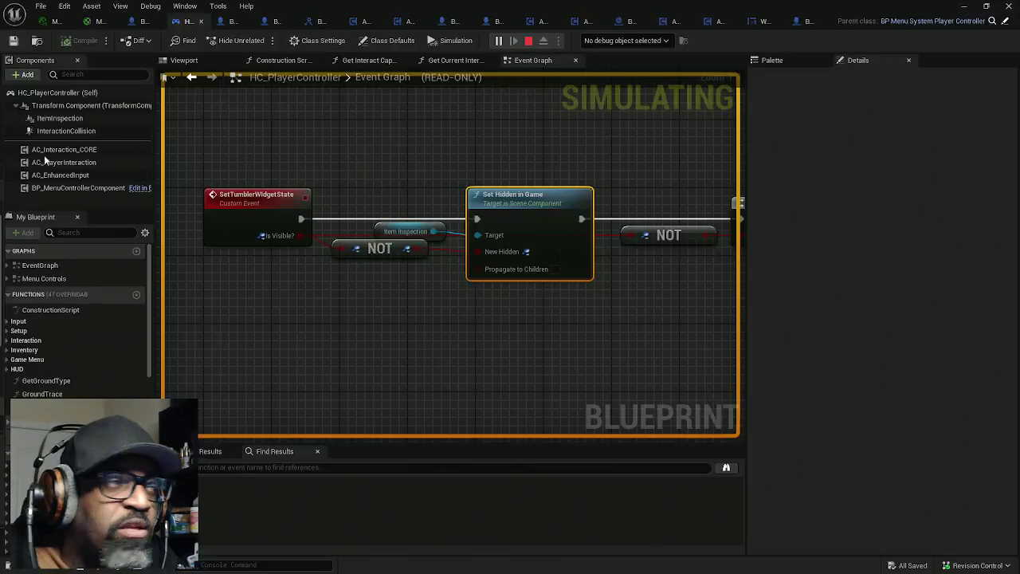
double_click(306, 138)
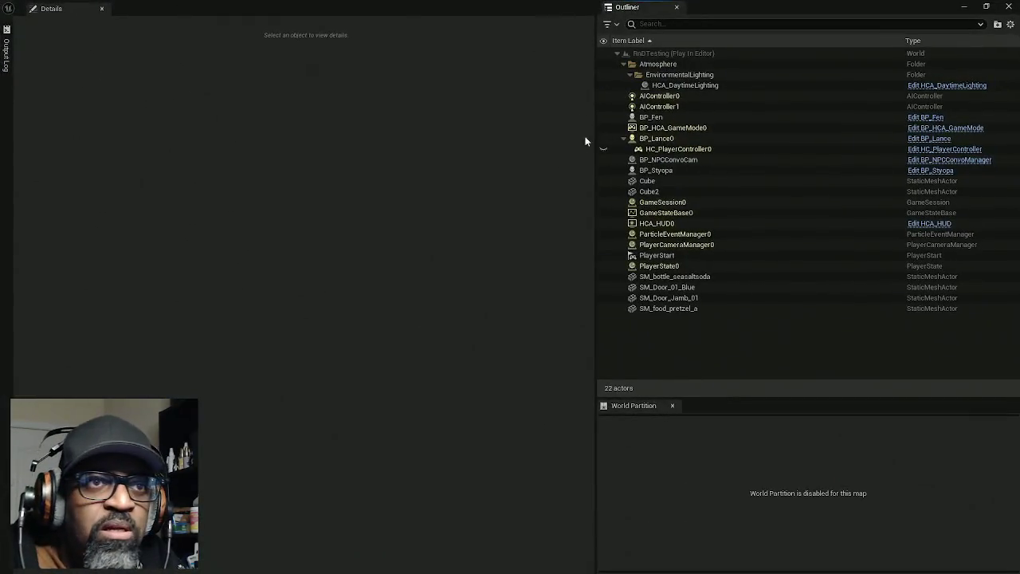
Inspect BP_Lance0's details, then check the running game at the door and come back
left_click(666, 140)
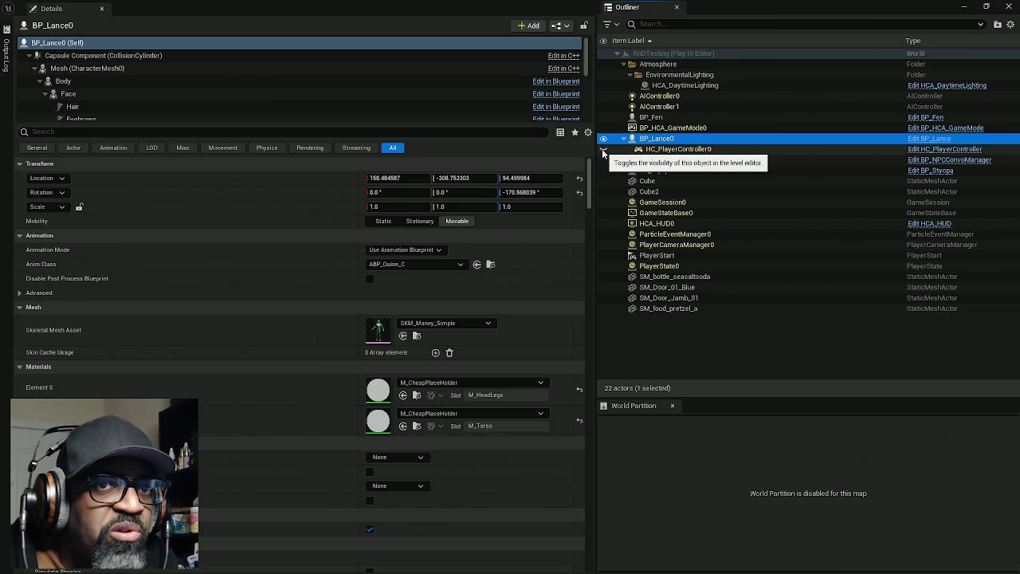
mouse_move(478, 8)
left_mouse_down()
mouse_move(672, 45)
mouse_move(126, 193)
mouse_move(411, 40)
mouse_move(220, 142)
mouse_move(1, 144)
left_mouse_up()
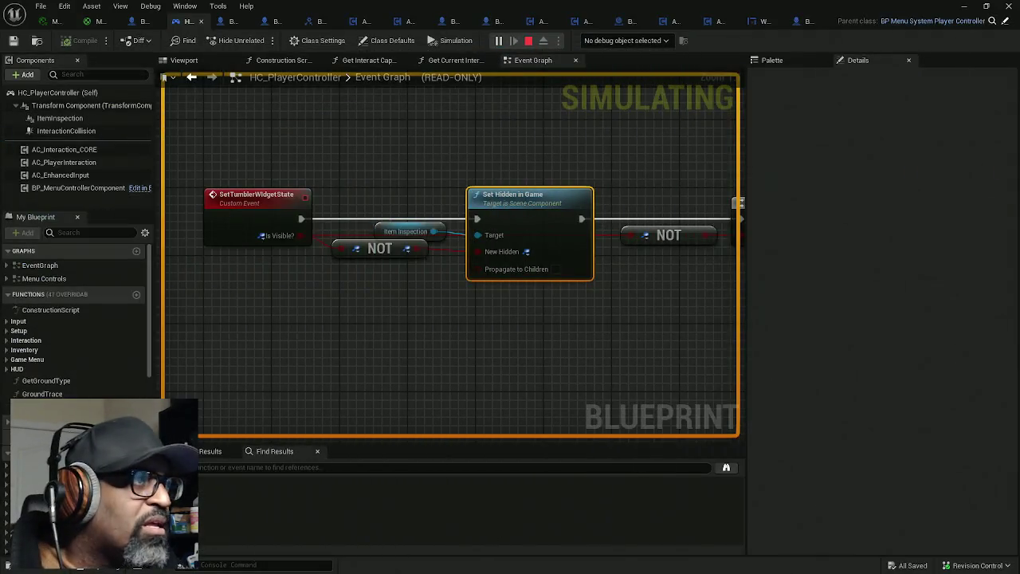
key("alt+Tab")
key("alt+Tab")
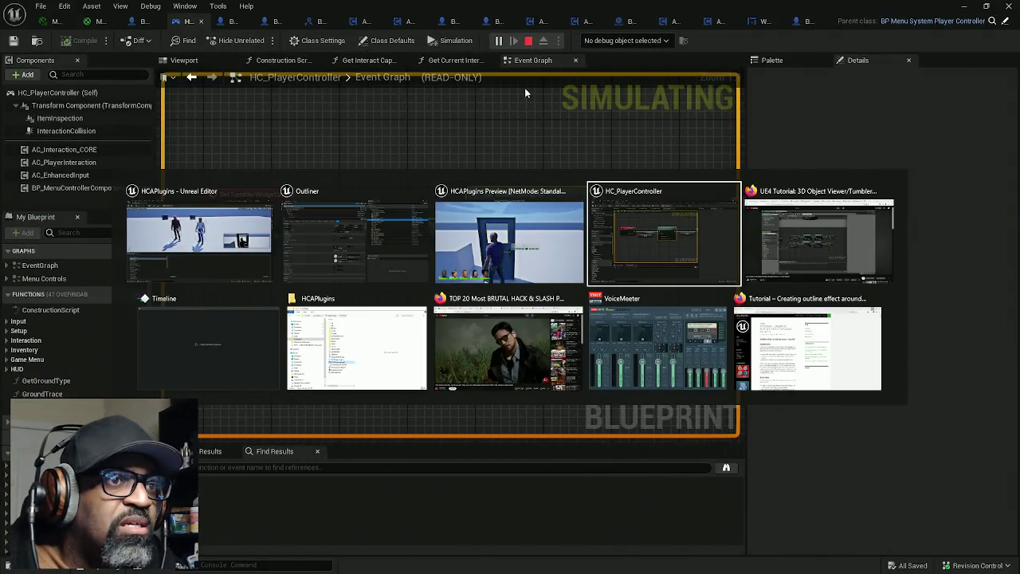
left_click(555, 228)
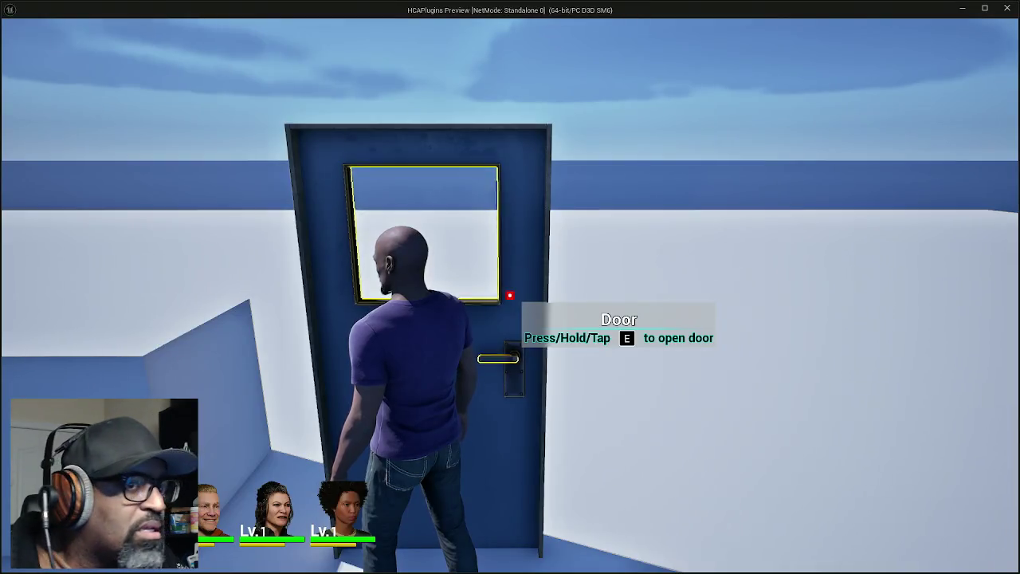
mouse_move(510, 287)
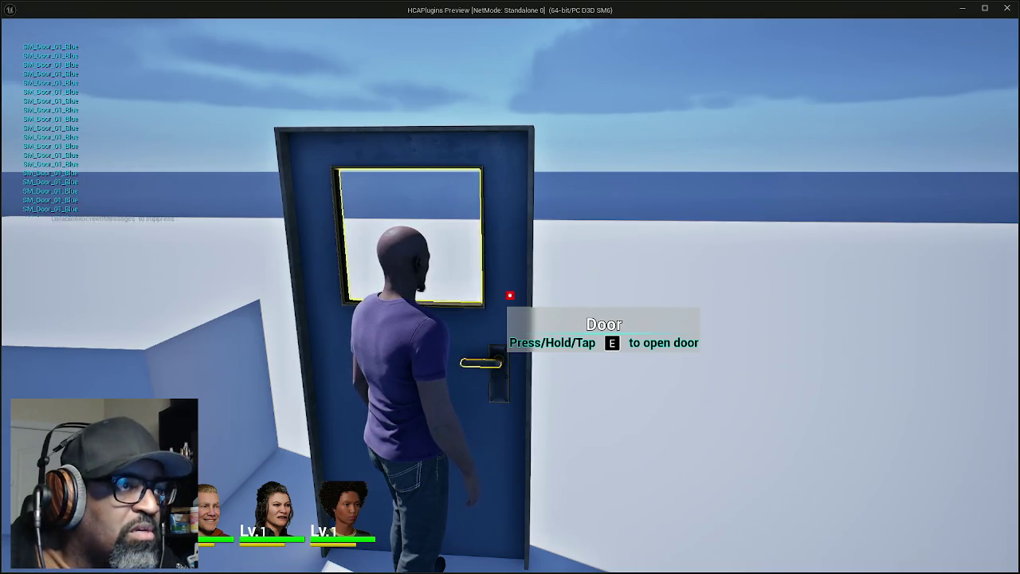
key("alt+Tab")
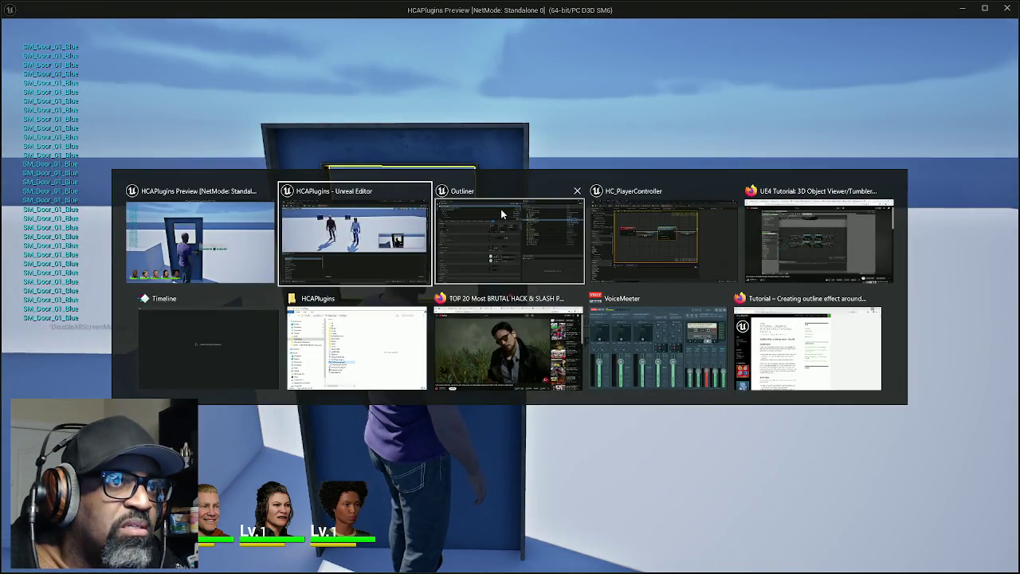
key("Tab")
key("Tab")
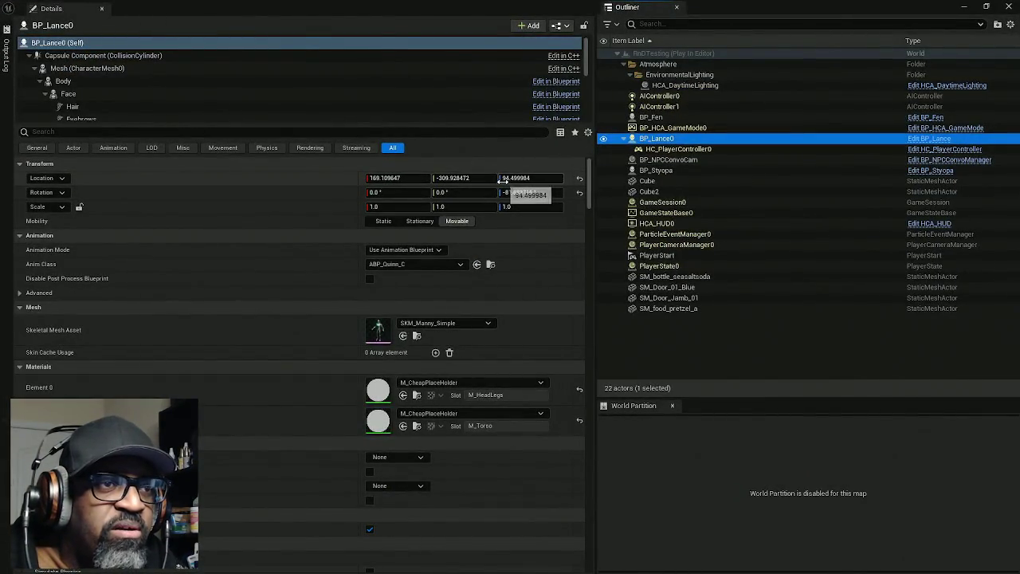
Show HC_PlayerController0's location in World coordinates and compare it with BP_Lance0
left_click(690, 150)
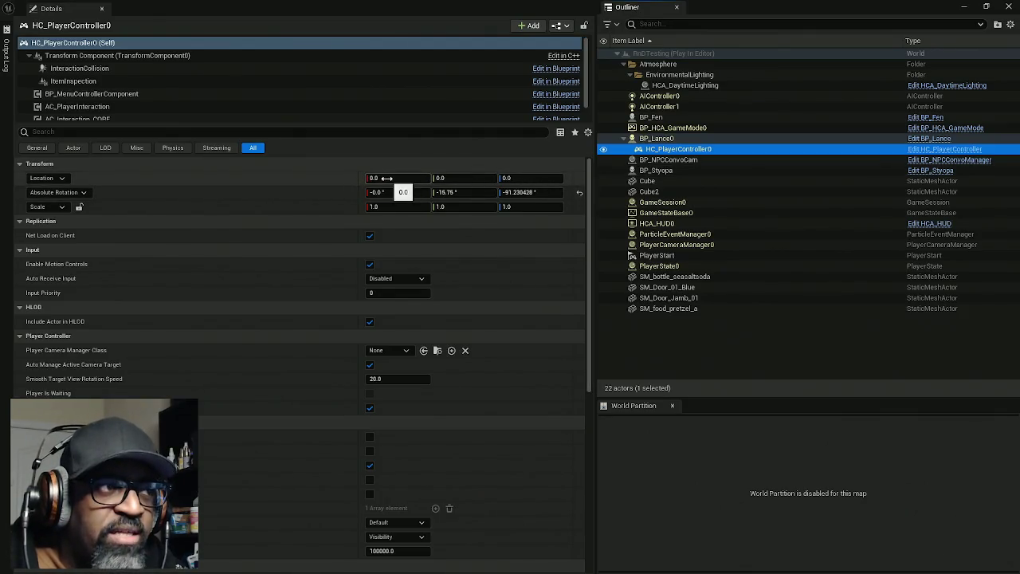
left_click(61, 178)
left_click(64, 219)
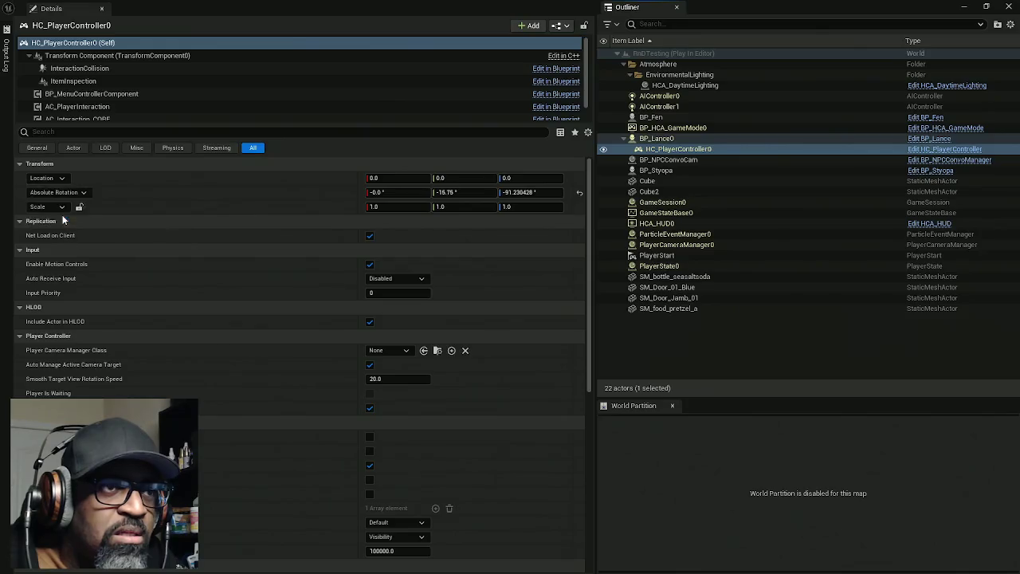
left_click(658, 139)
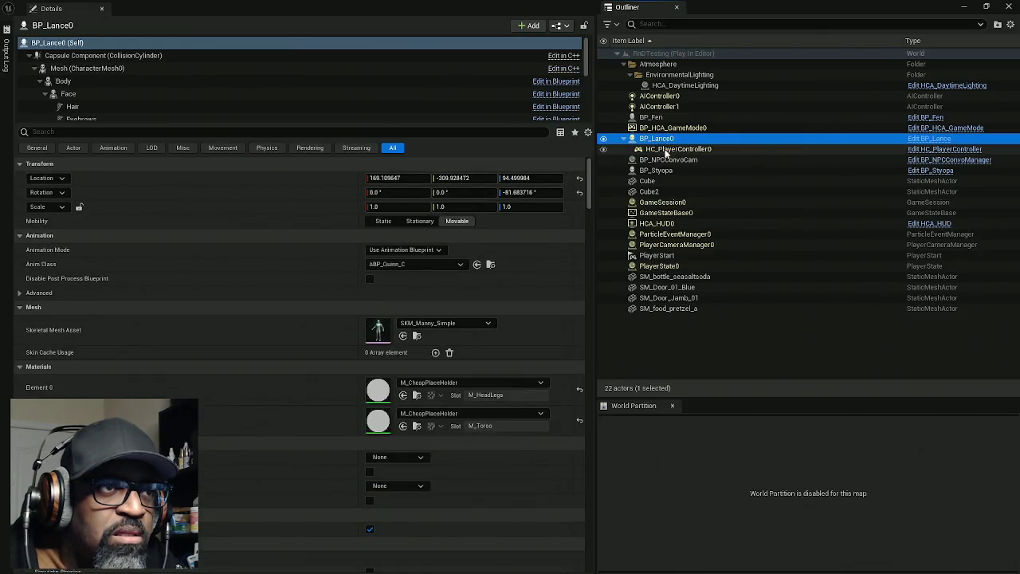
left_click(667, 150)
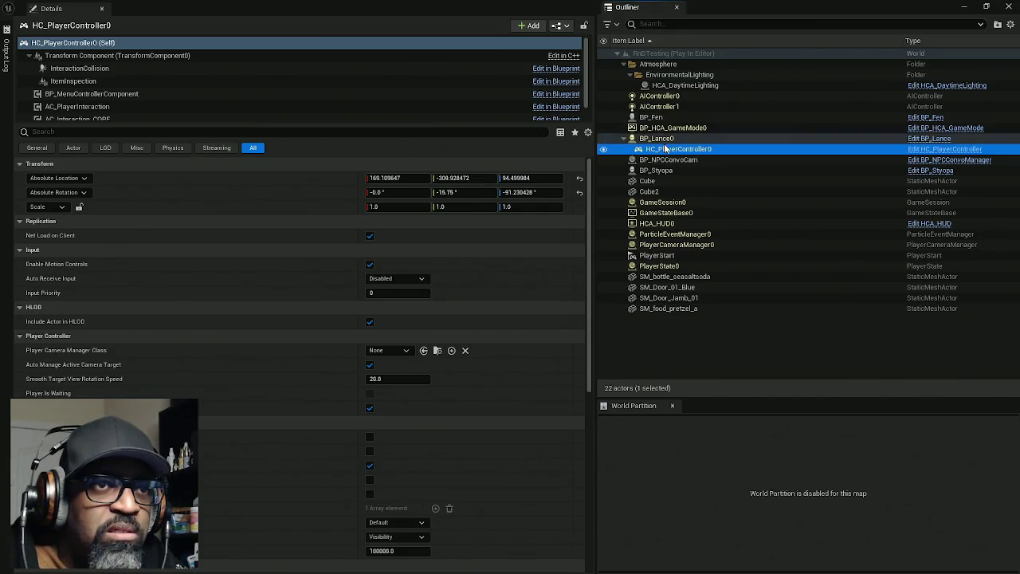
Show the InteractionCollision component's location in World coordinates and compare it with BP_Lance0
left_click(99, 69)
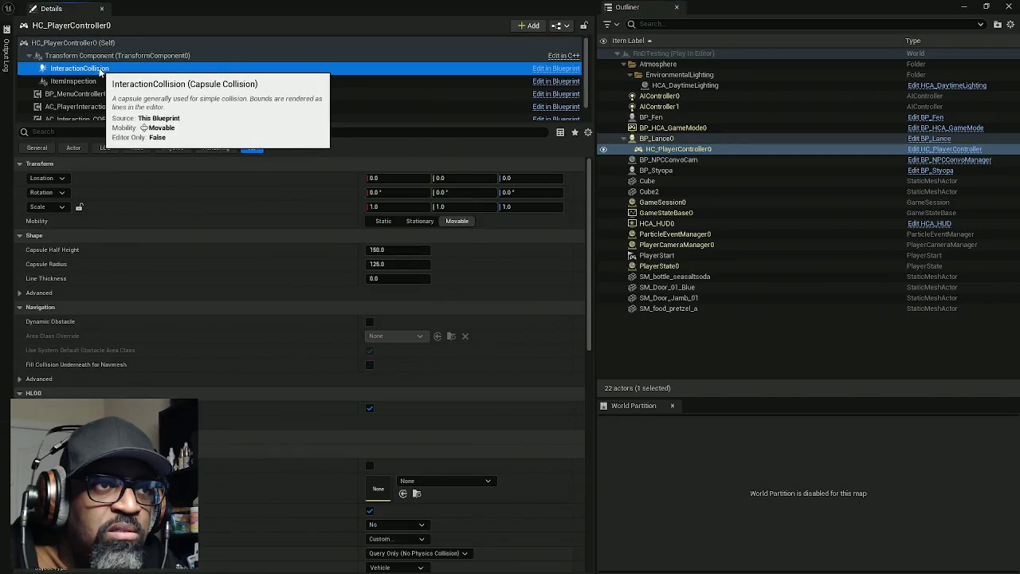
left_click(60, 177)
left_click(65, 222)
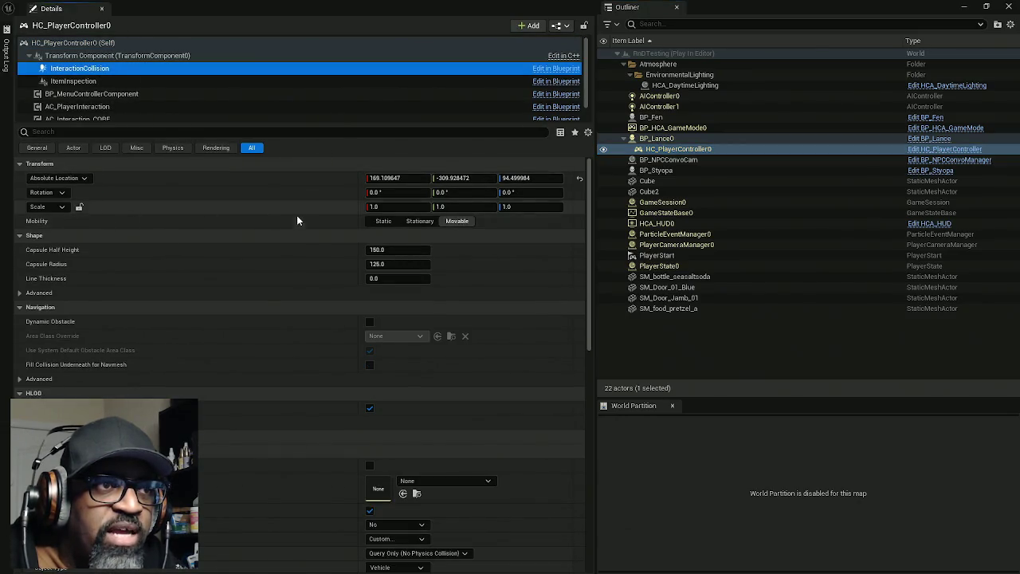
left_click(663, 140)
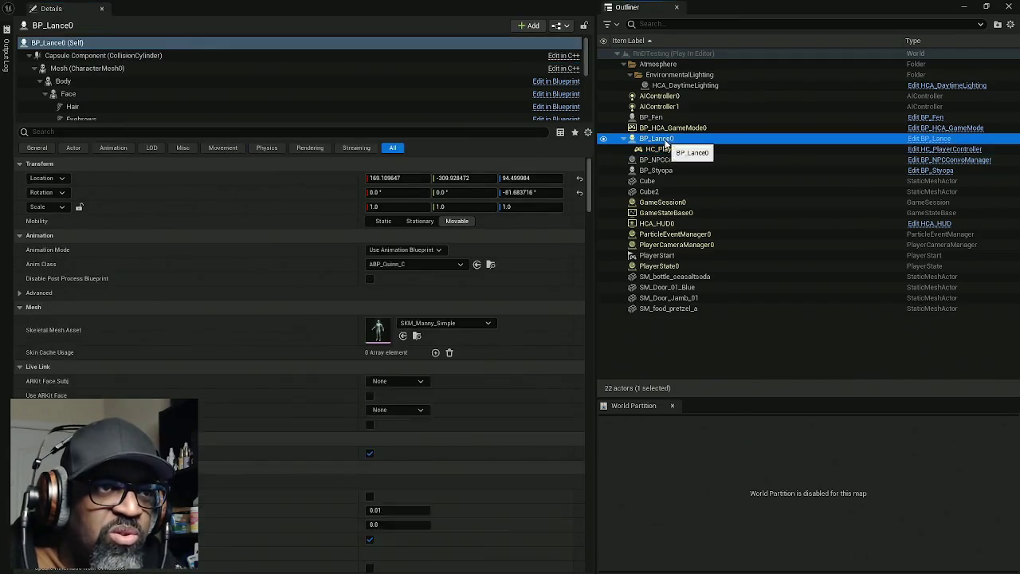
left_click(670, 150)
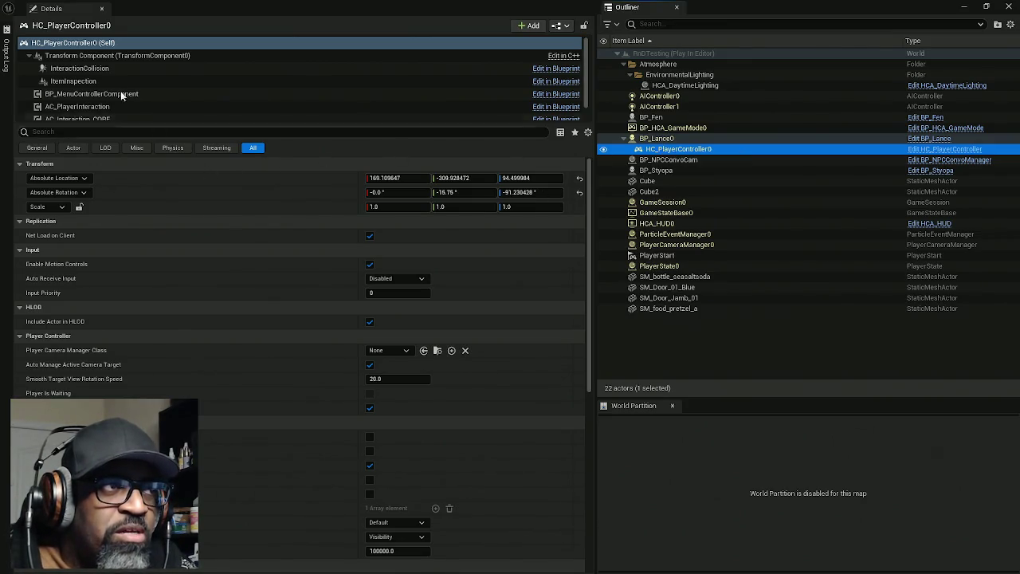
Show the ItemInspection component's location in World coordinates and compare it with BP_Lance0
left_click(80, 68)
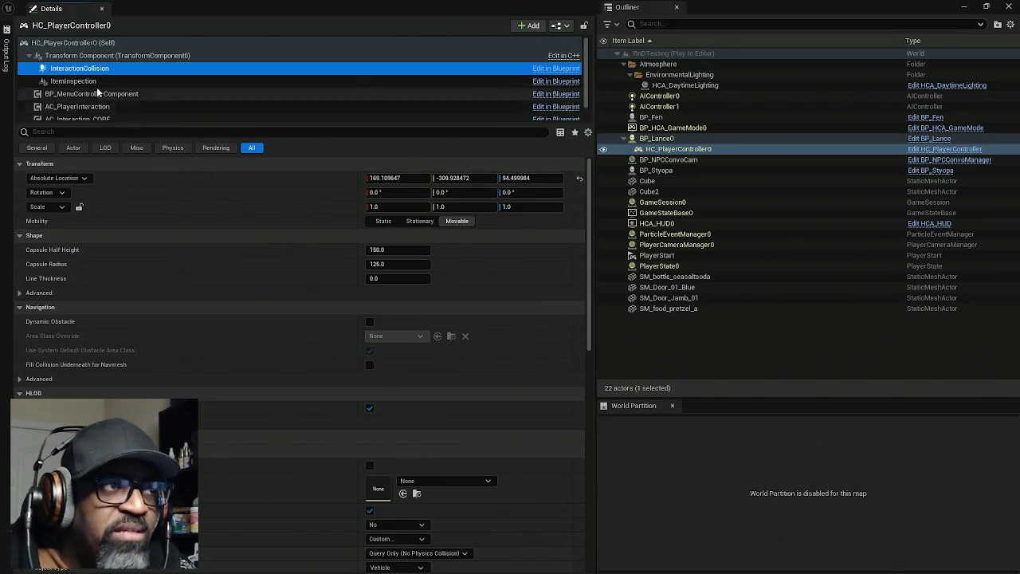
left_click(94, 83)
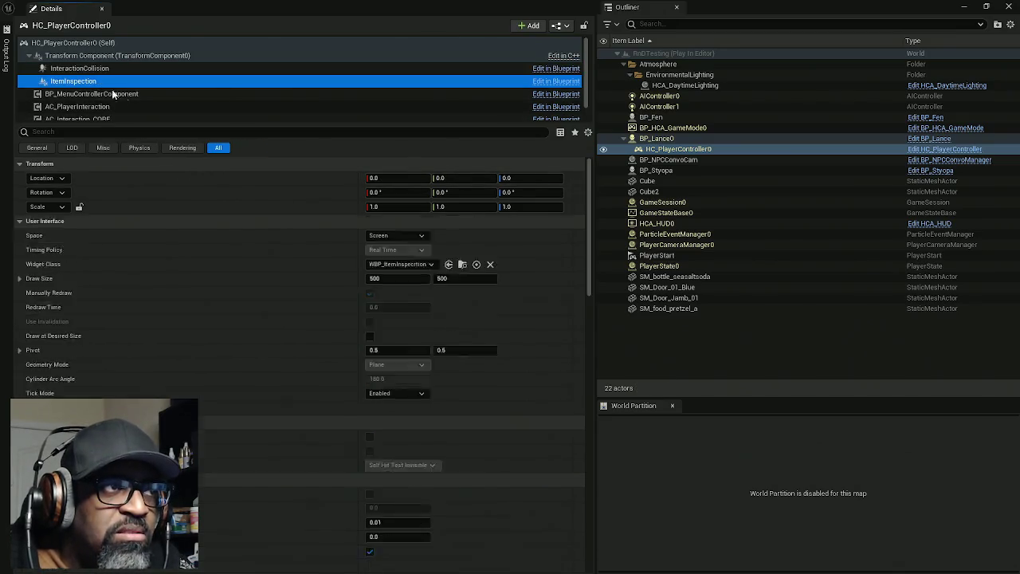
left_click(46, 178)
left_click(72, 216)
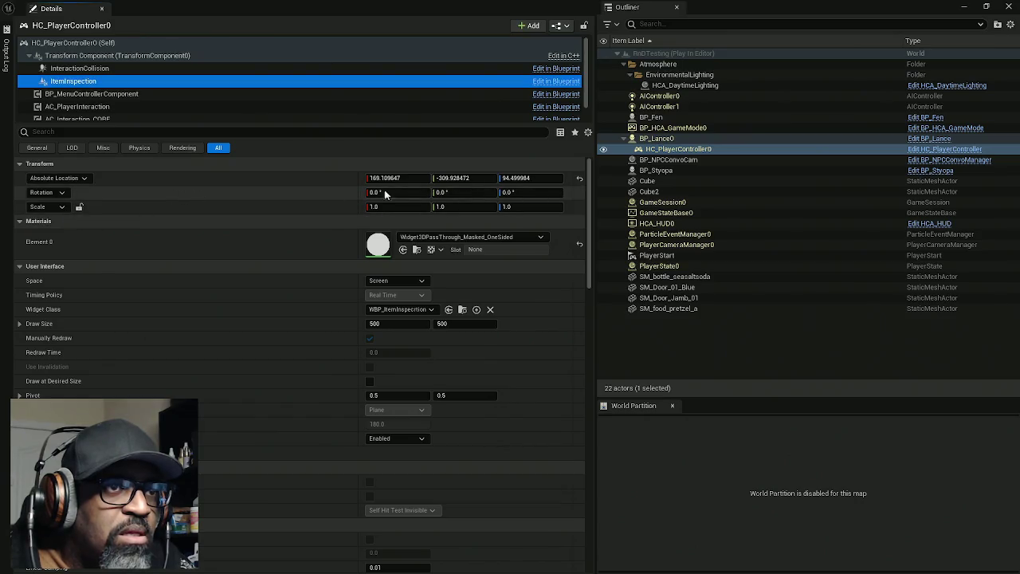
left_click(675, 138)
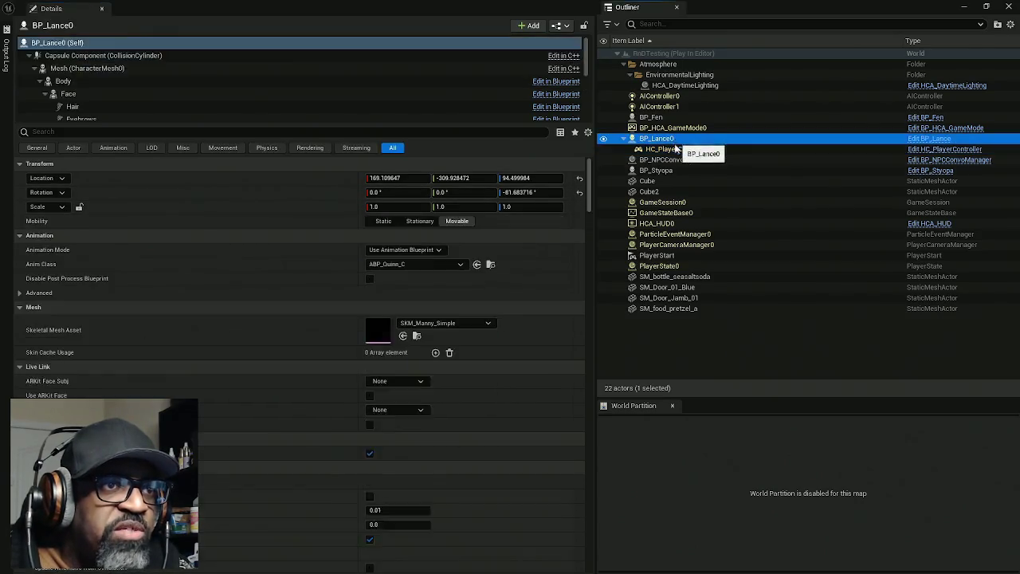
left_click(672, 149)
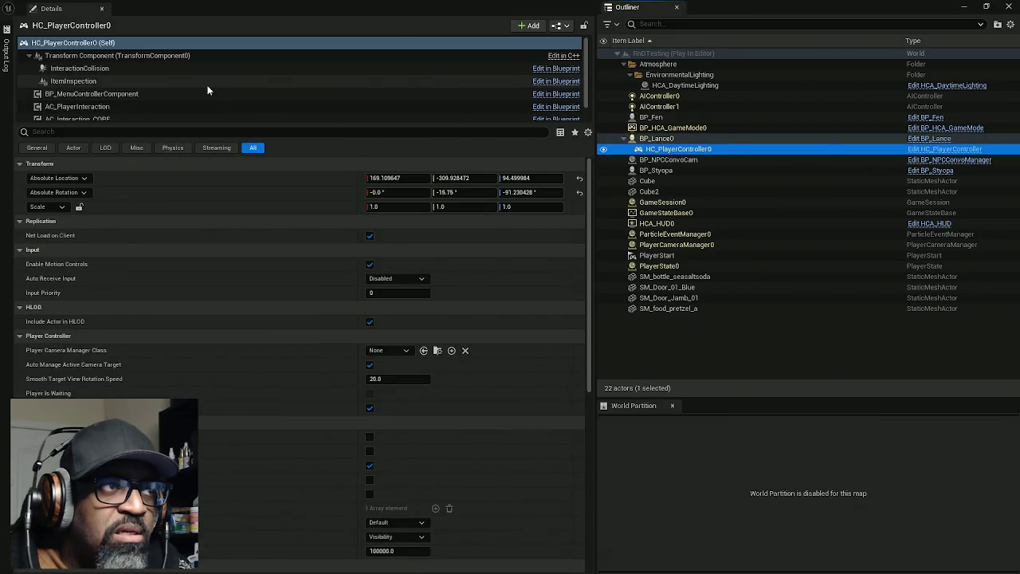
Scroll through ItemInspection's widget settings, then switch to the WBP_ItemInspection Designer
left_click(111, 68)
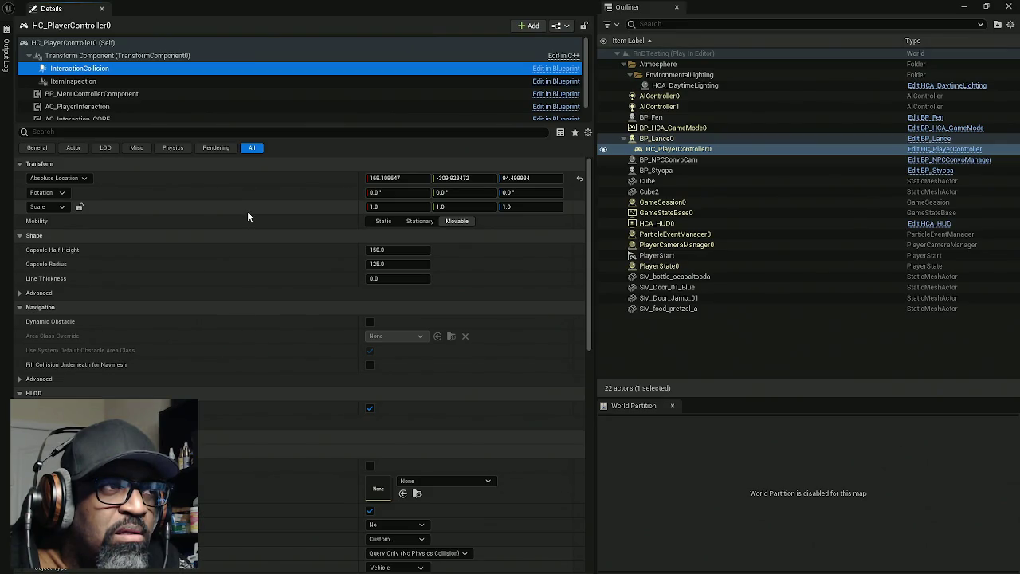
left_click(74, 80)
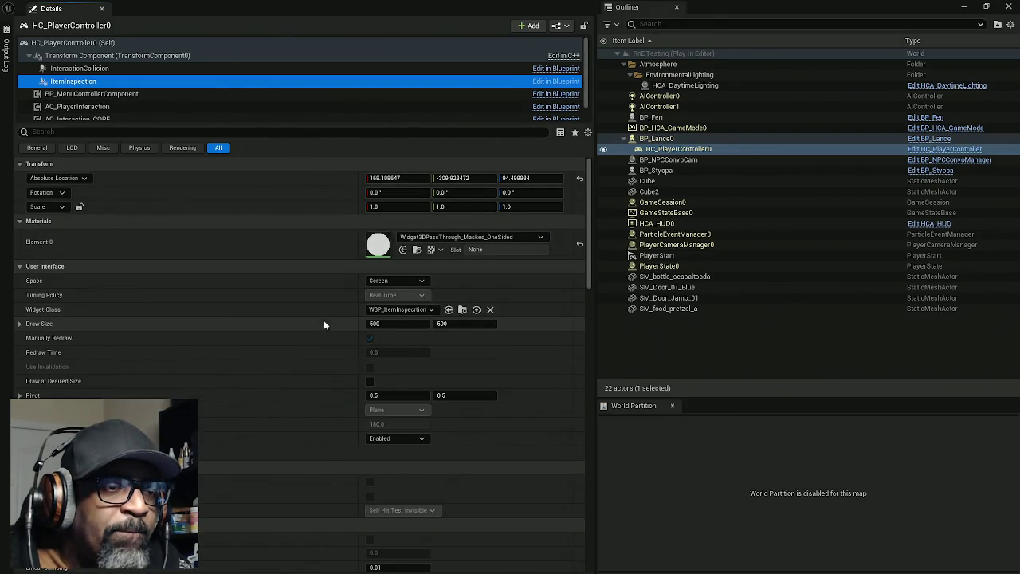
scroll(282, 320, "down", 6)
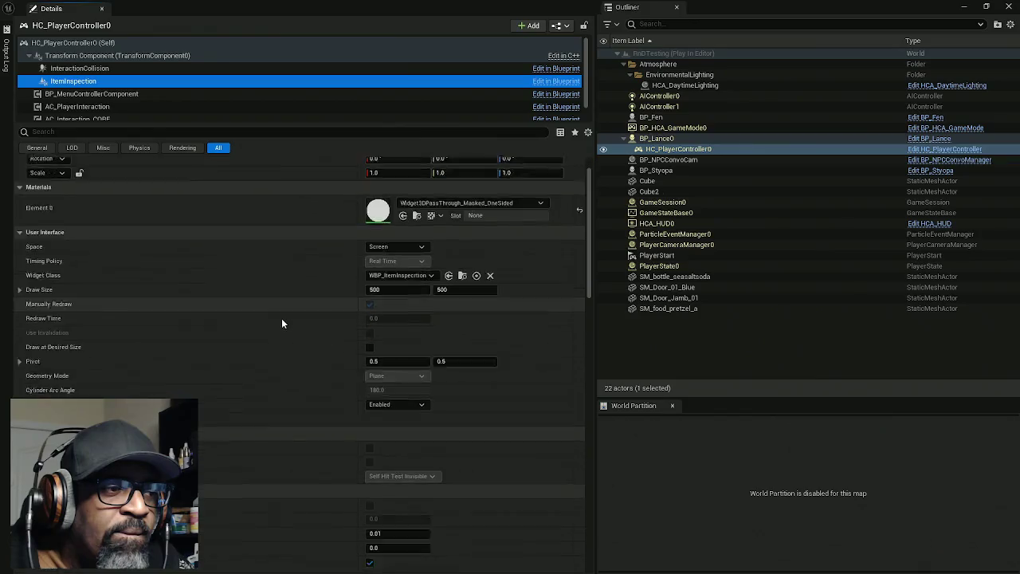
scroll(235, 372, "down", 10)
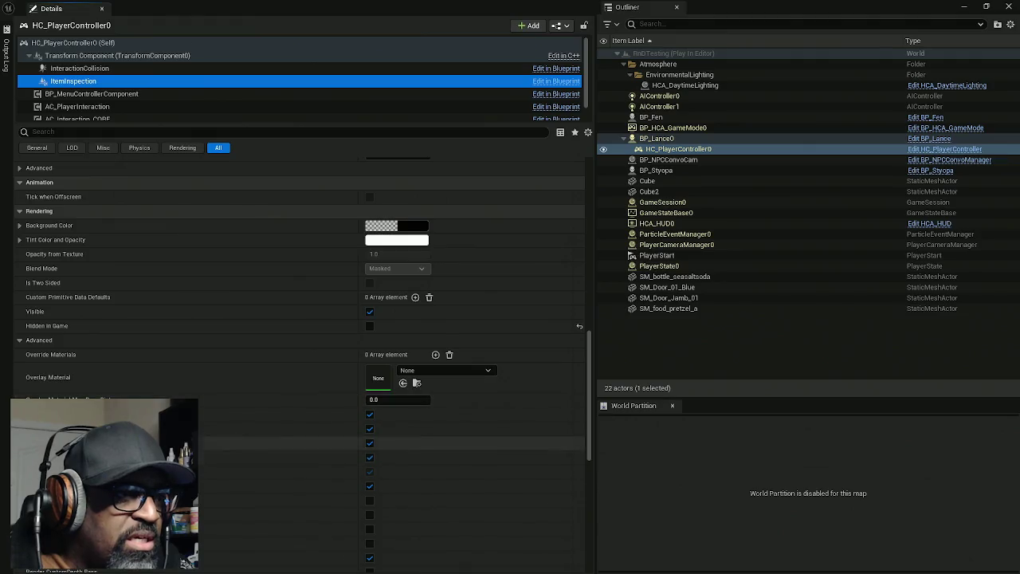
scroll(184, 371, "down", 3)
scroll(168, 390, "up", 4)
scroll(166, 396, "down", 4)
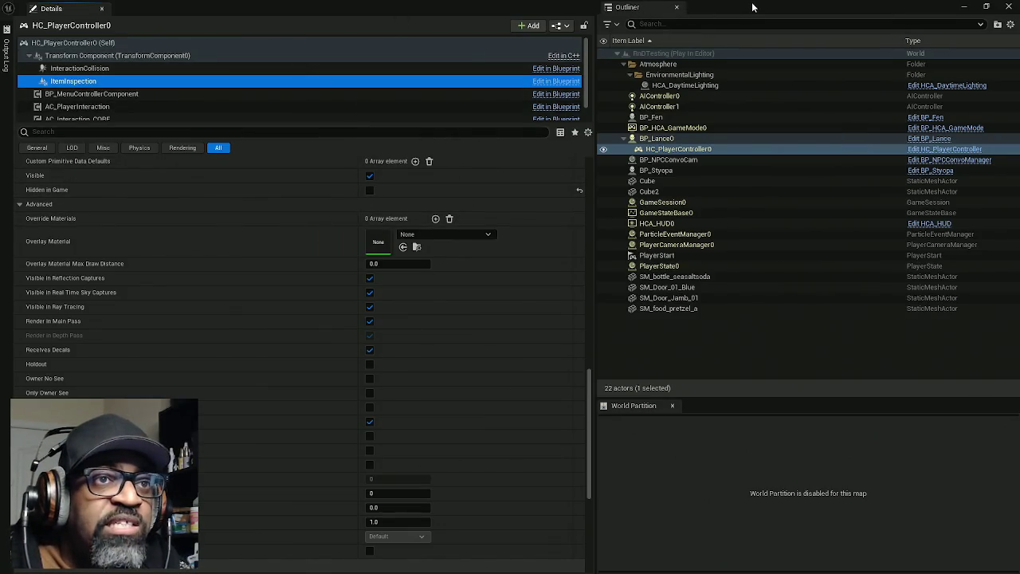
key("Escape")
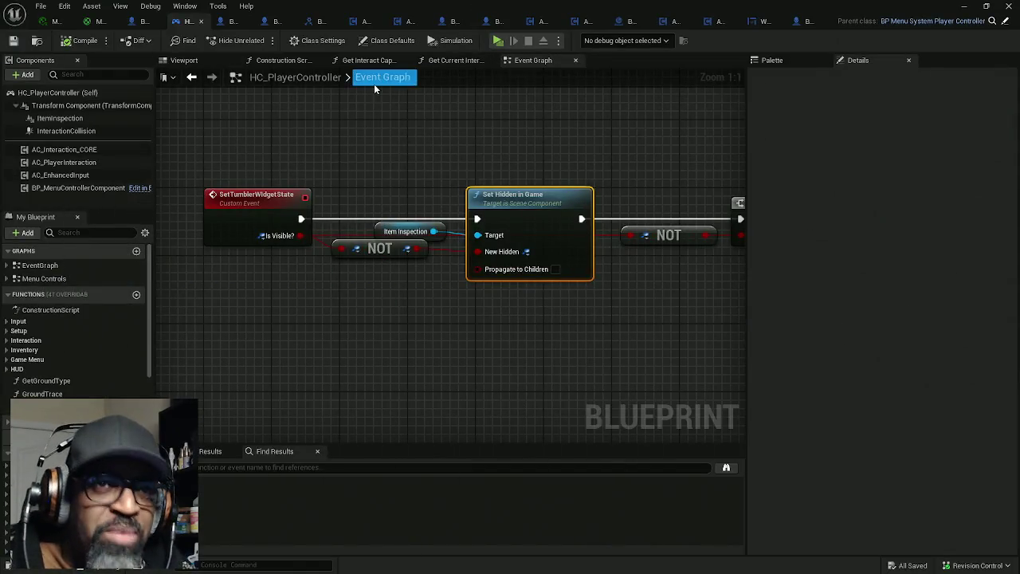
left_click(757, 22)
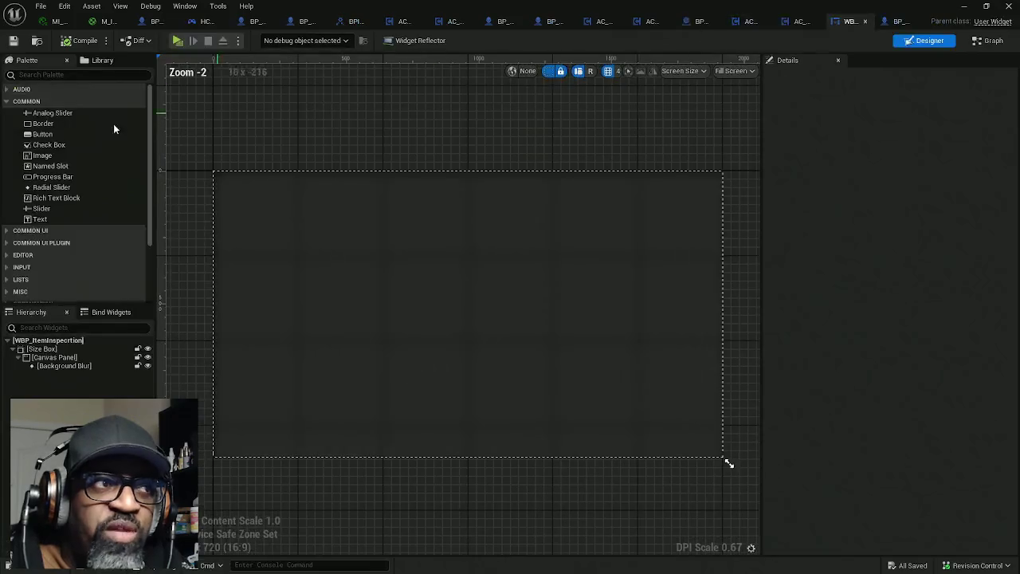
Select Background Blur and try Blur Strength 100, 80 and 70, settling on 50
left_click(80, 366)
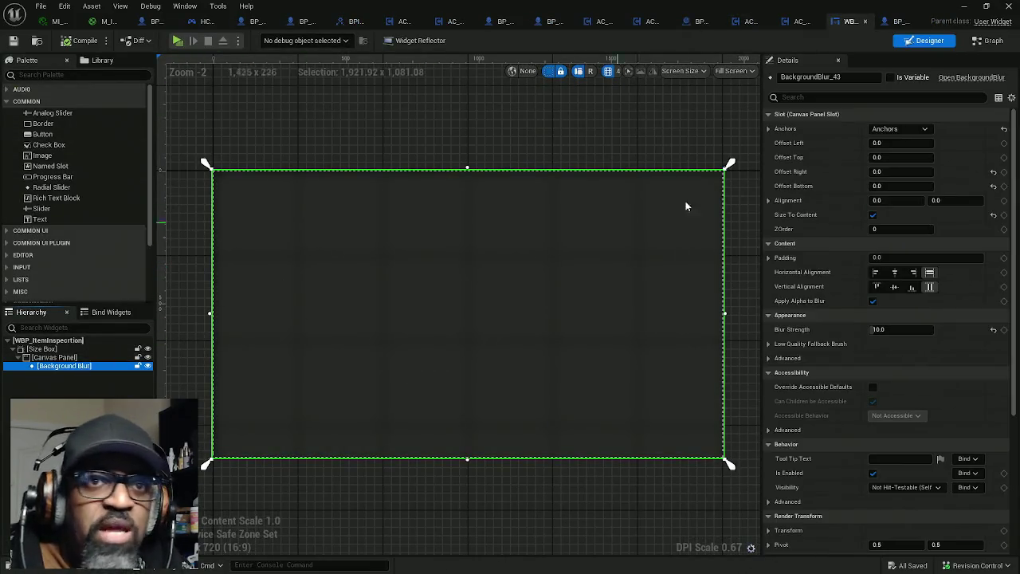
left_click(891, 329)
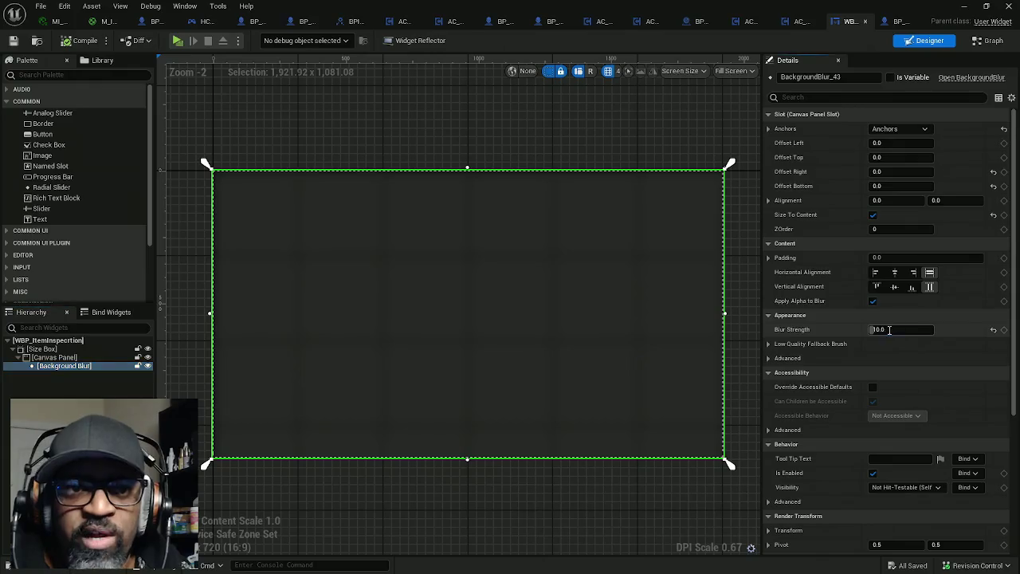
type("100")
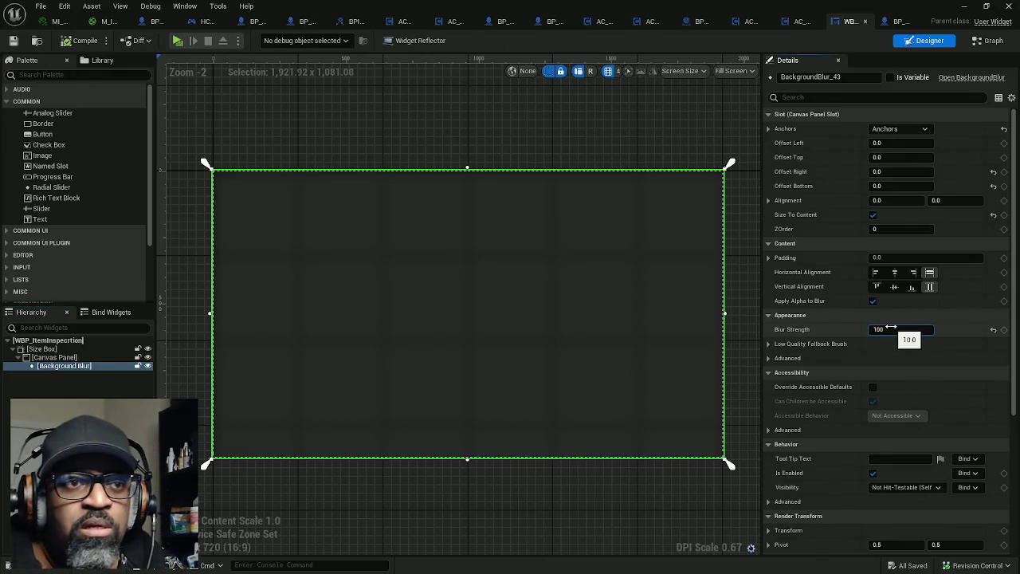
key("Return")
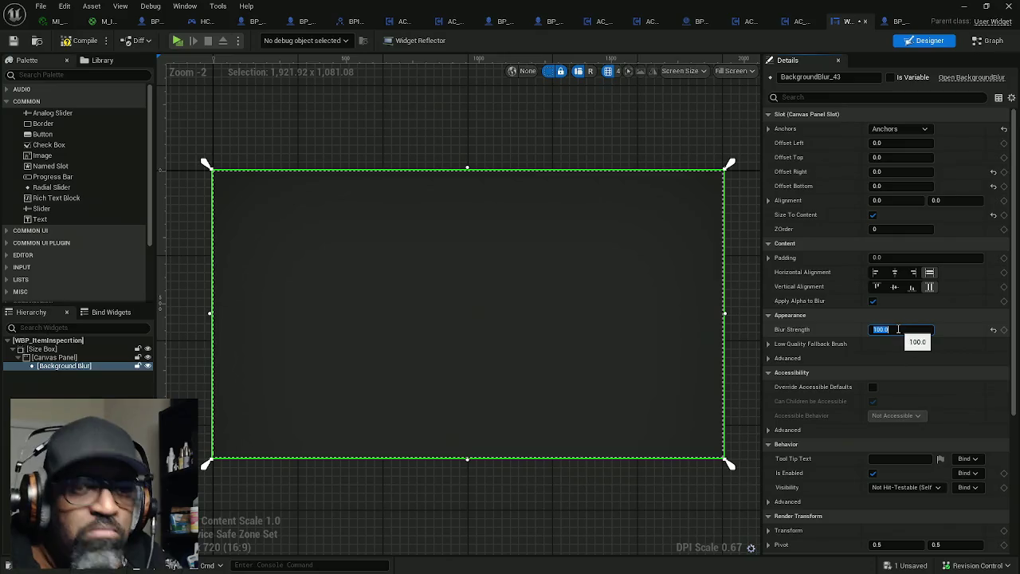
type("80")
key("Return")
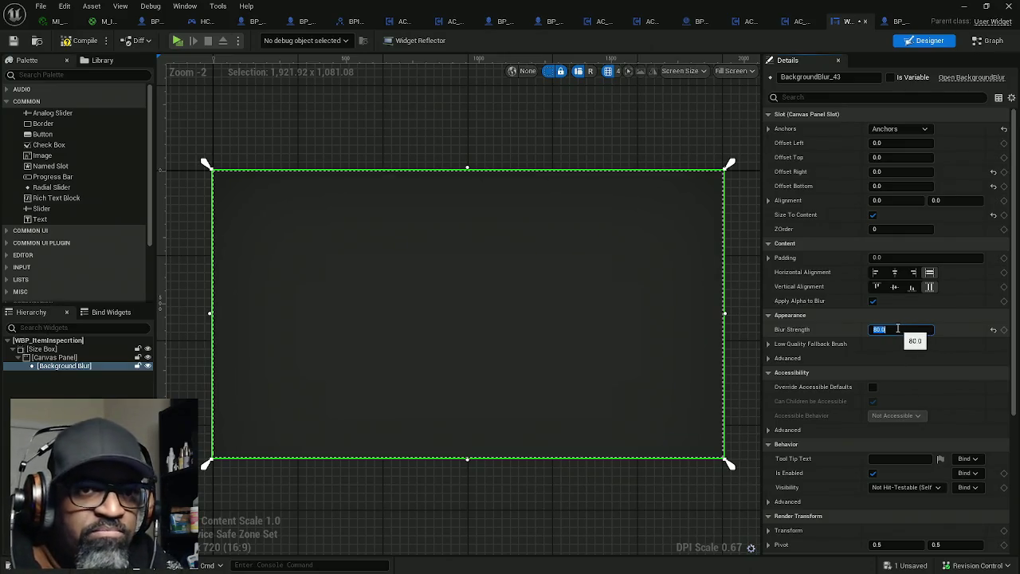
type("70")
key("Return")
type("50")
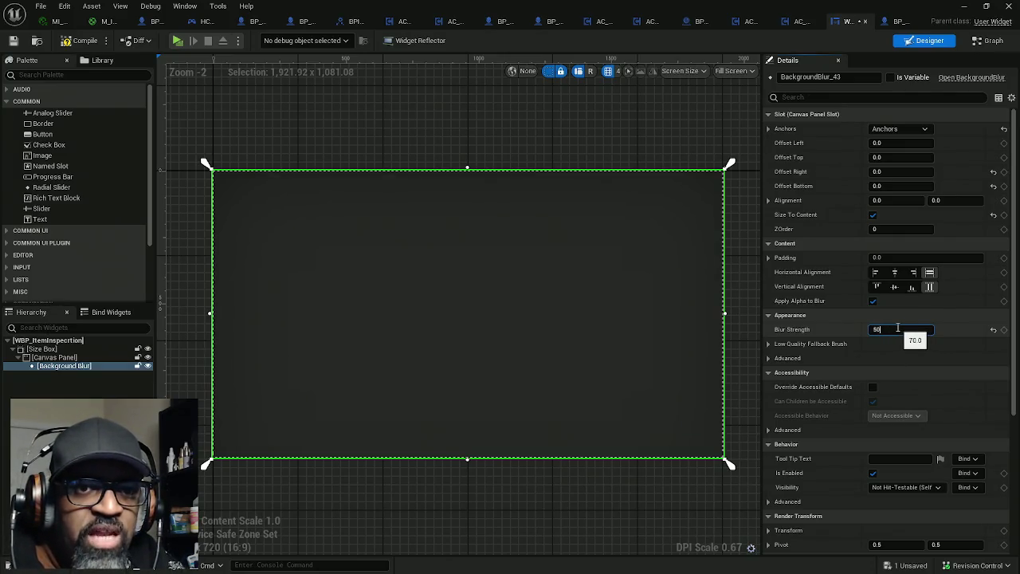
key("Return")
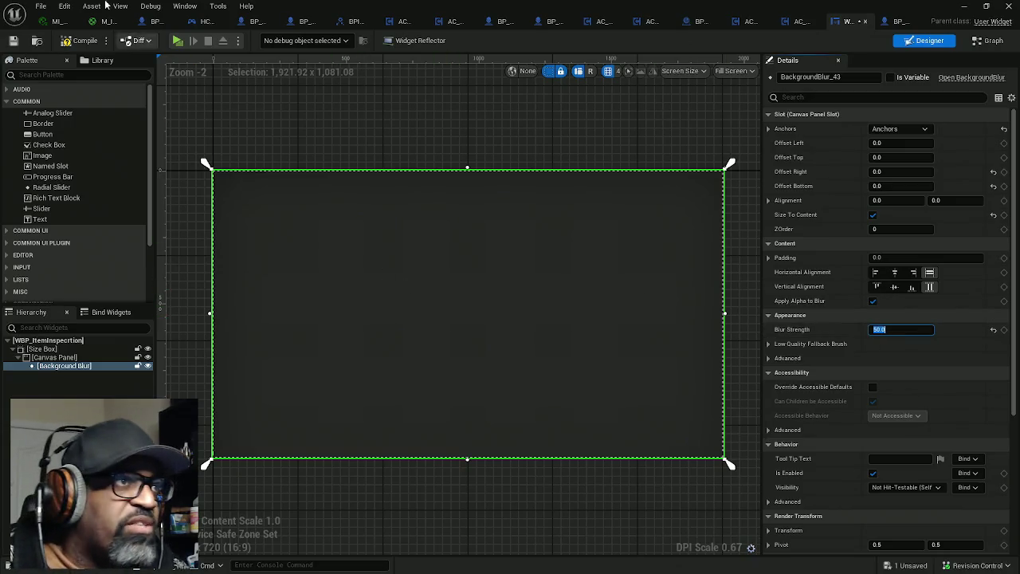
Save the WBP_ItemInspection widget blueprint
left_click(79, 40)
key("ctrl+s")
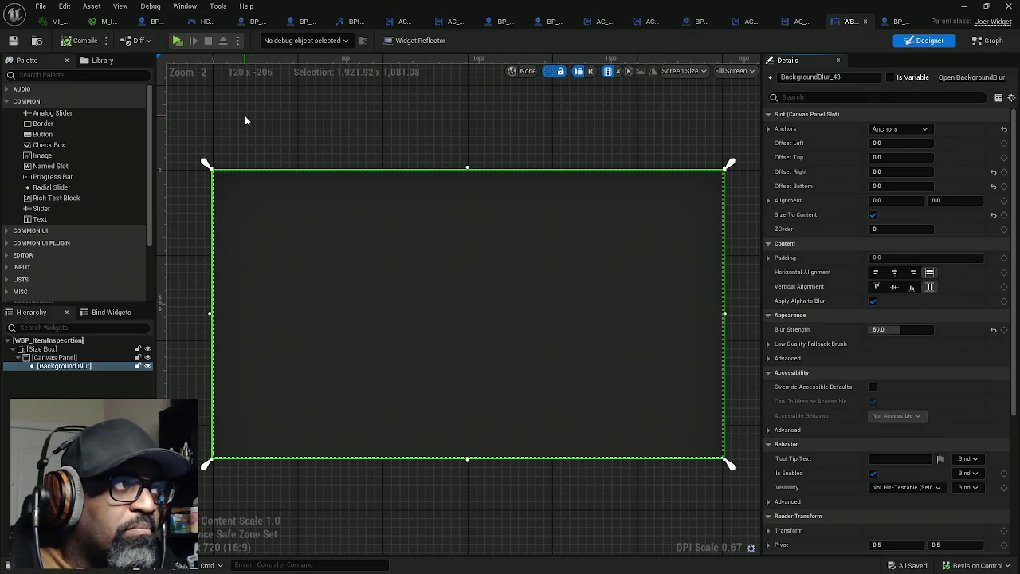
left_click(177, 40)
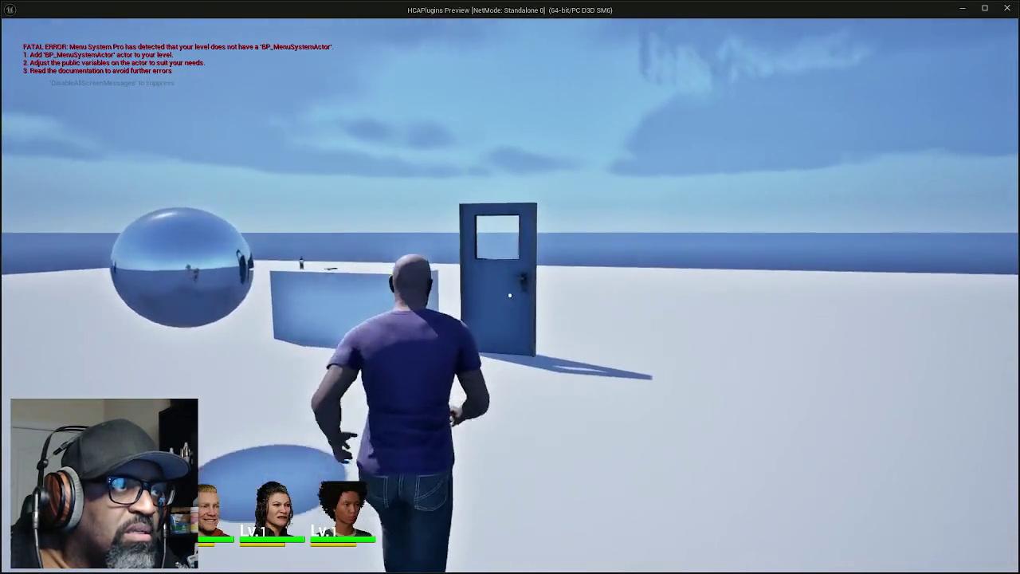
Walk the character to the blue door, try interacting twice, then stop the preview
key("w")
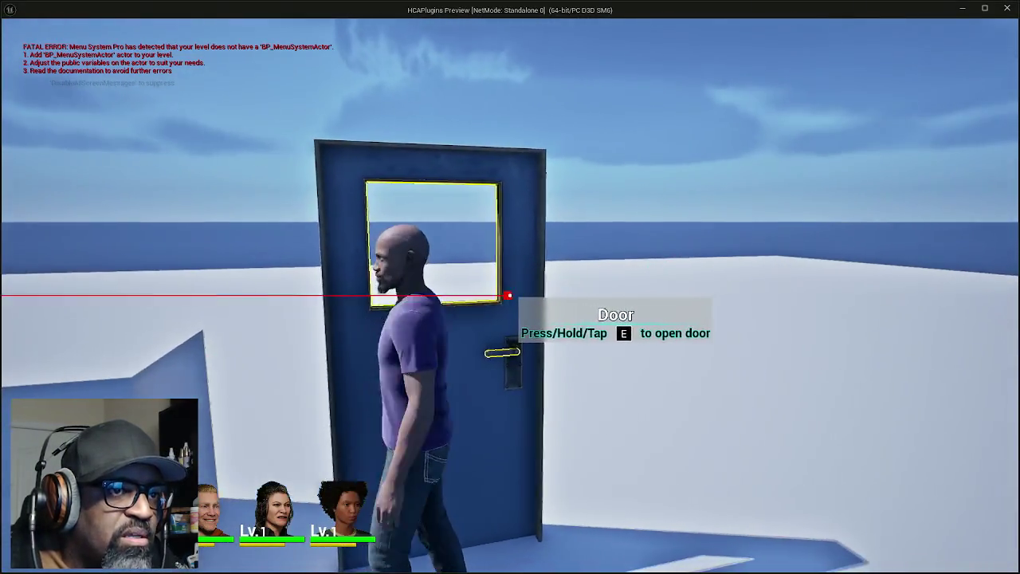
key("e")
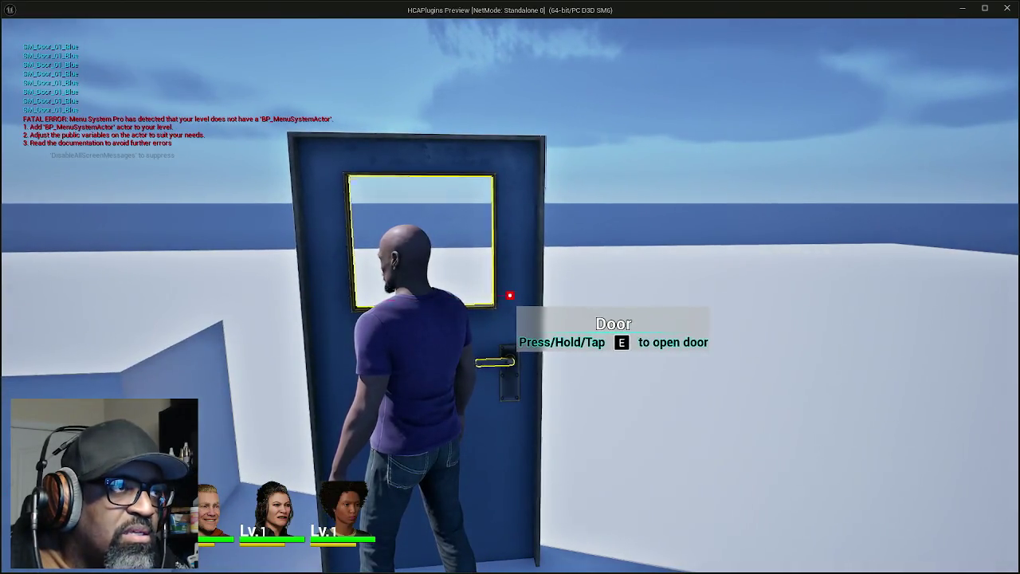
key("e")
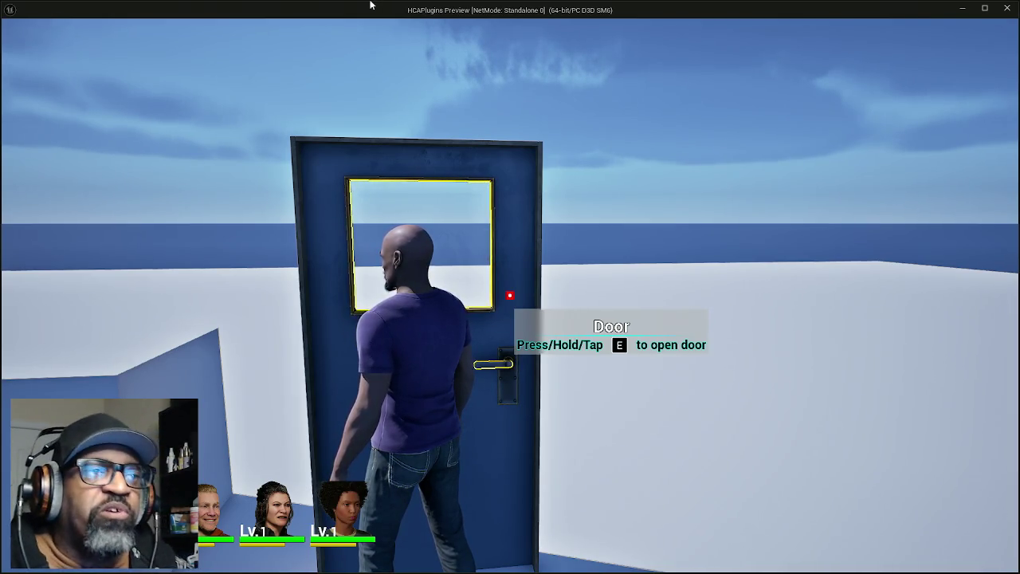
key("Escape")
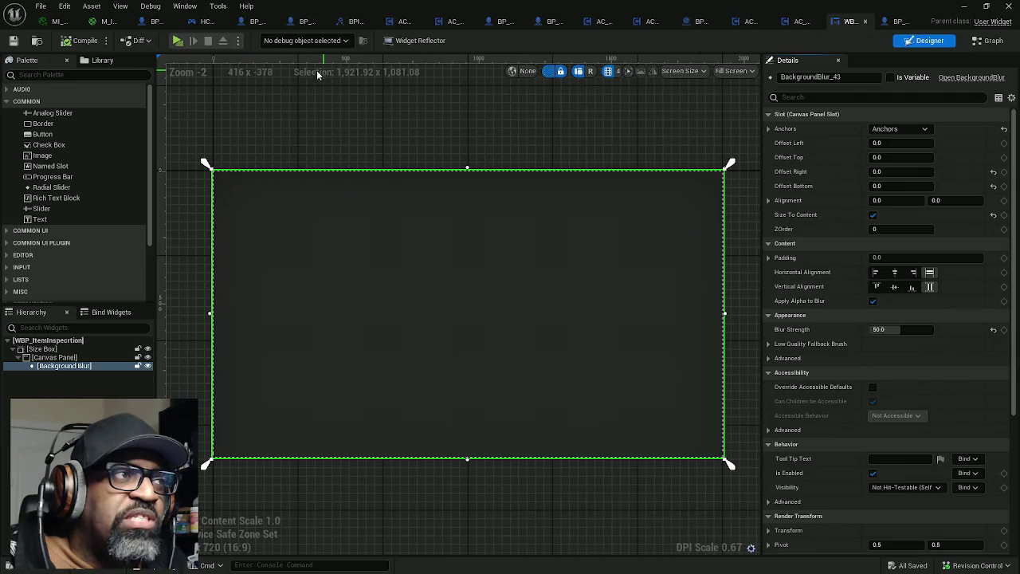
Minimize the widget editor, reposition the Outliner, and select SM_bottle_seasaltsoda
left_click(964, 5)
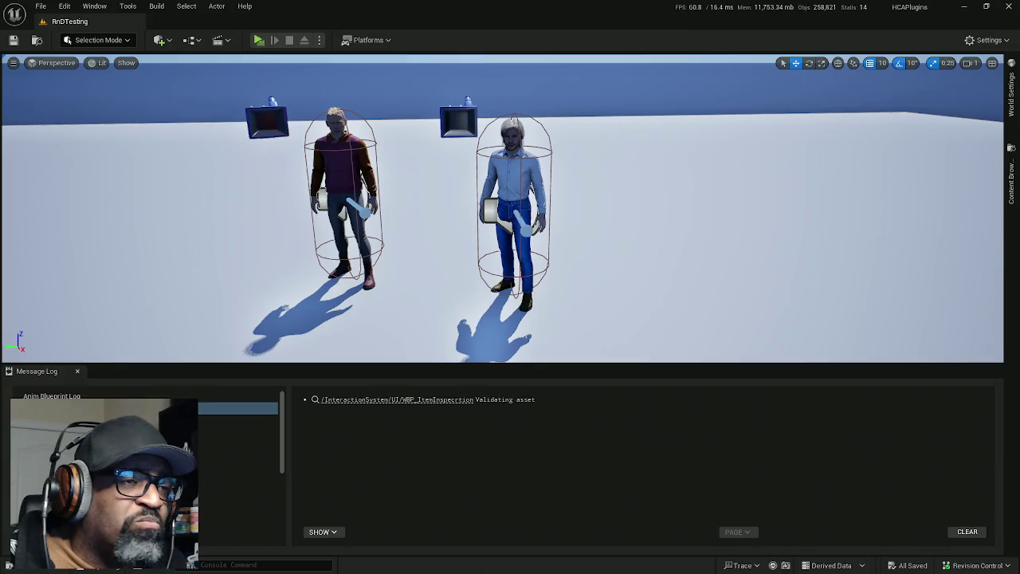
left_click_drag(125, 98, 140, 59)
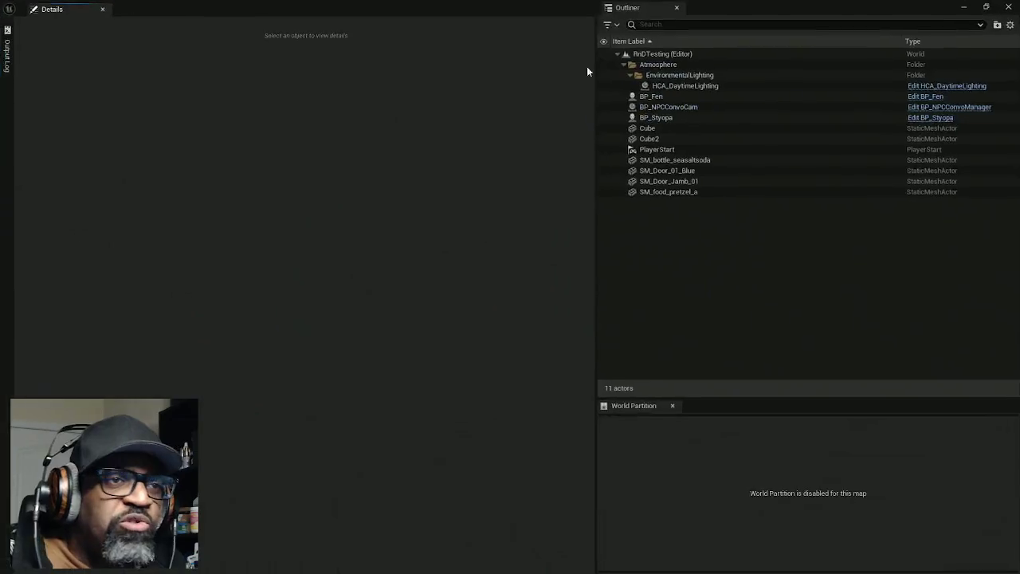
left_click(662, 159)
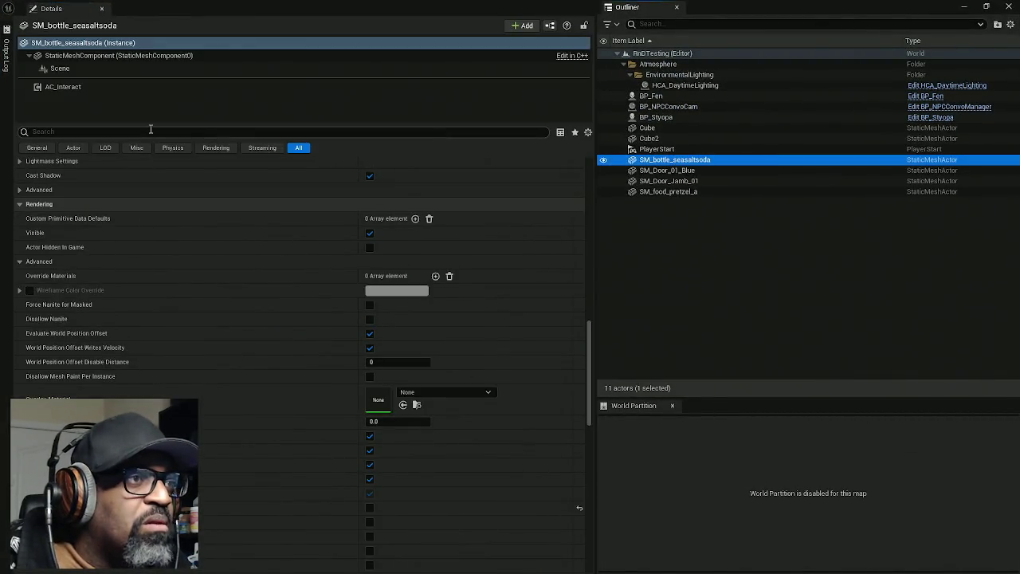
Toggle the bottle's Render in Main Pass, leave it off, and restore the window to reveal the viewport
left_click_drag(152, 126, 159, 94)
scroll(311, 276, "down", 3)
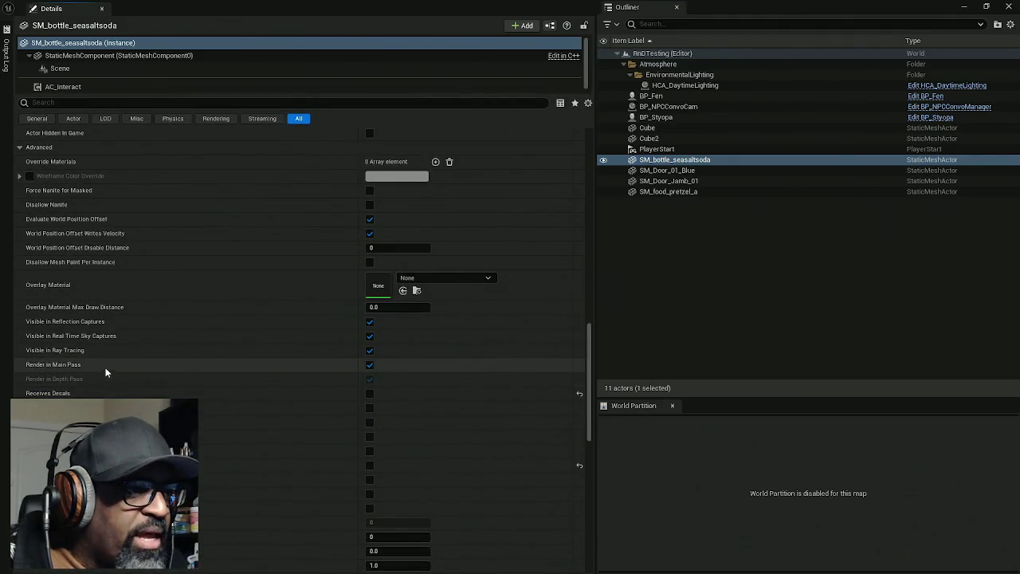
left_click(367, 367)
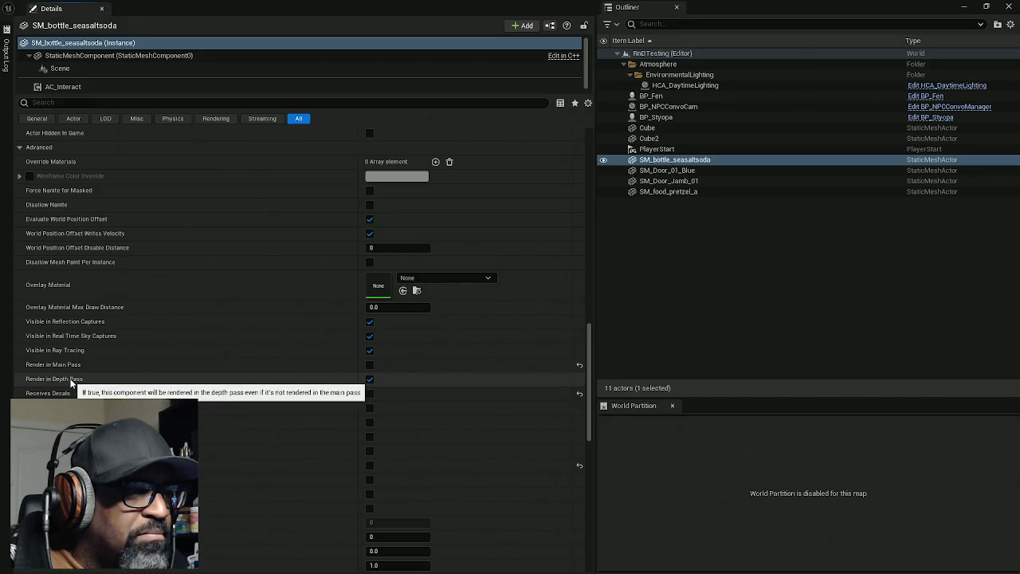
left_click(371, 366)
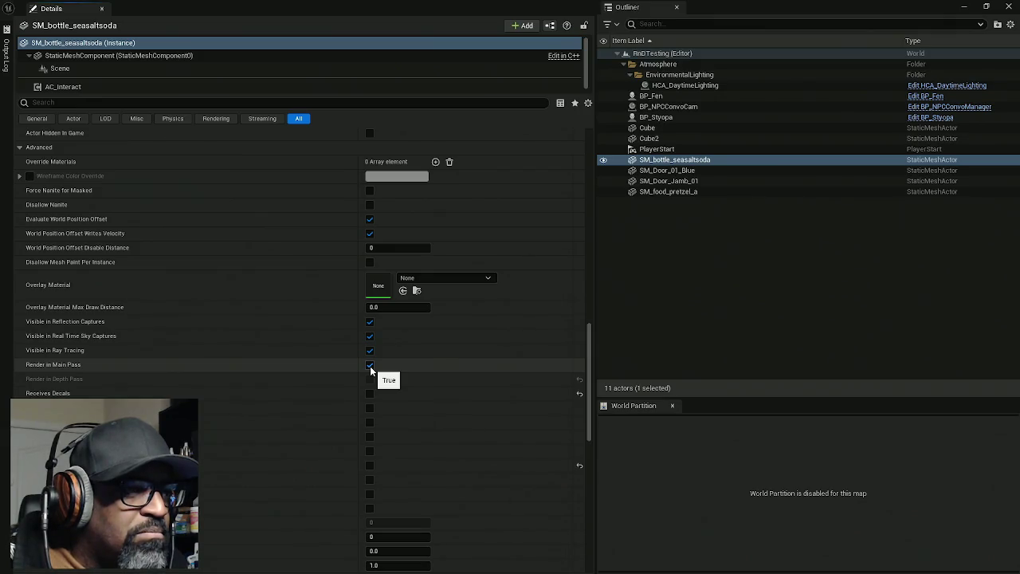
left_click(370, 365)
scroll(282, 390, "down", 2)
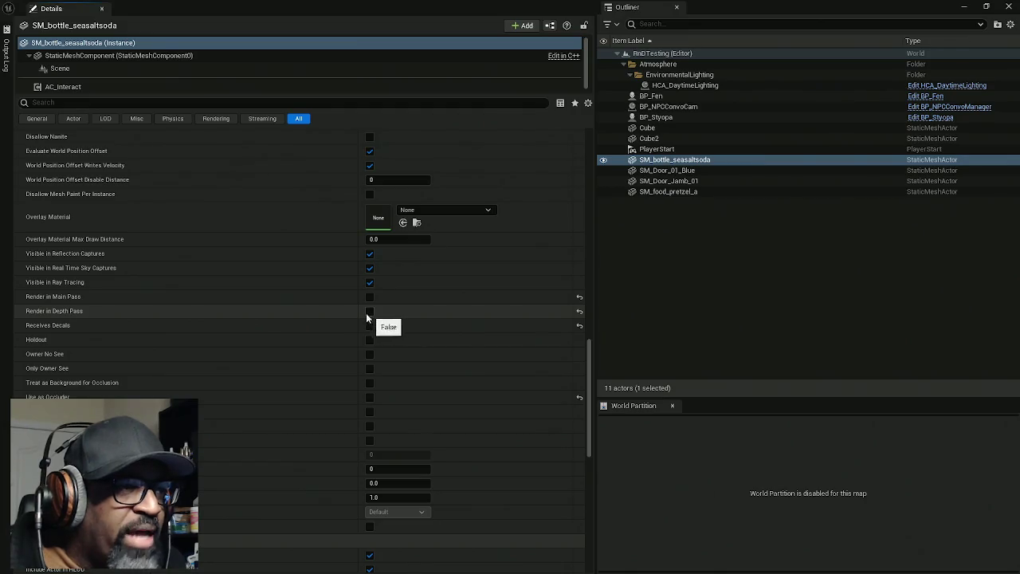
left_click_drag(478, 8, 428, 0)
Frame the object on the box, swing the view toward the door, then select SM_bottle_seasaltsoda
key("f")
left_click_drag(171, 139, 168, 136)
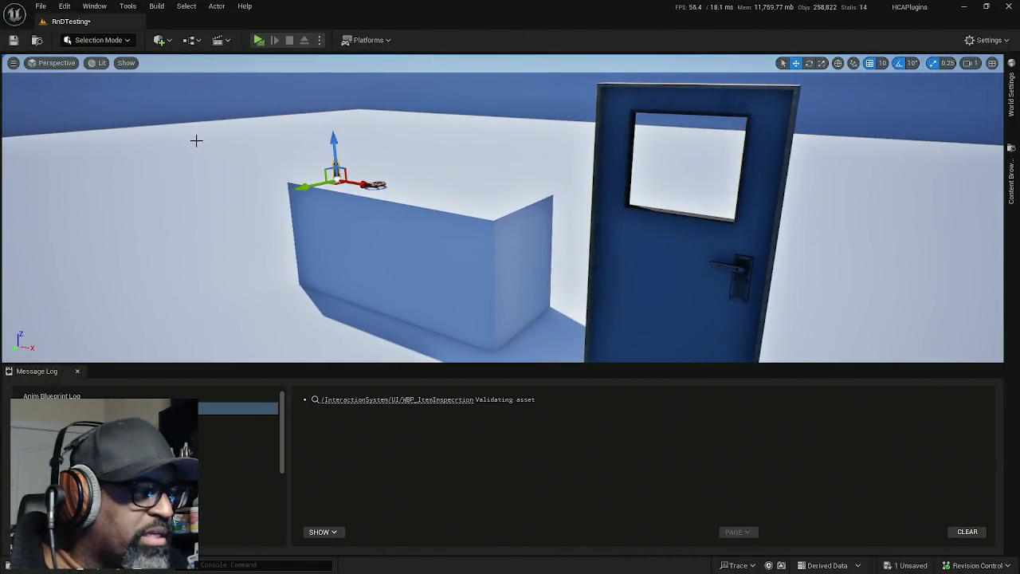
key("Escape")
left_click_drag(237, 160, 262, 171)
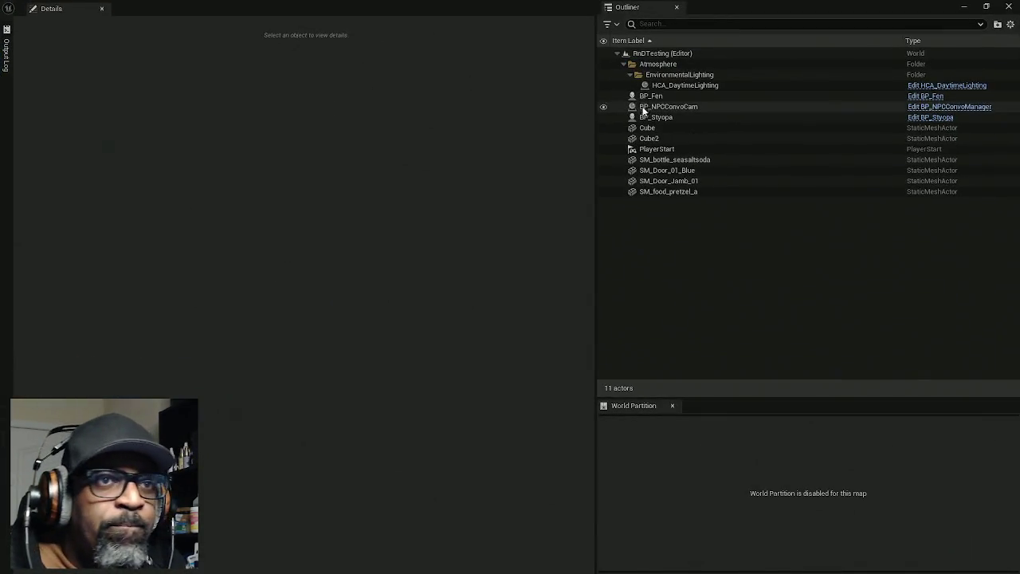
left_click(670, 160)
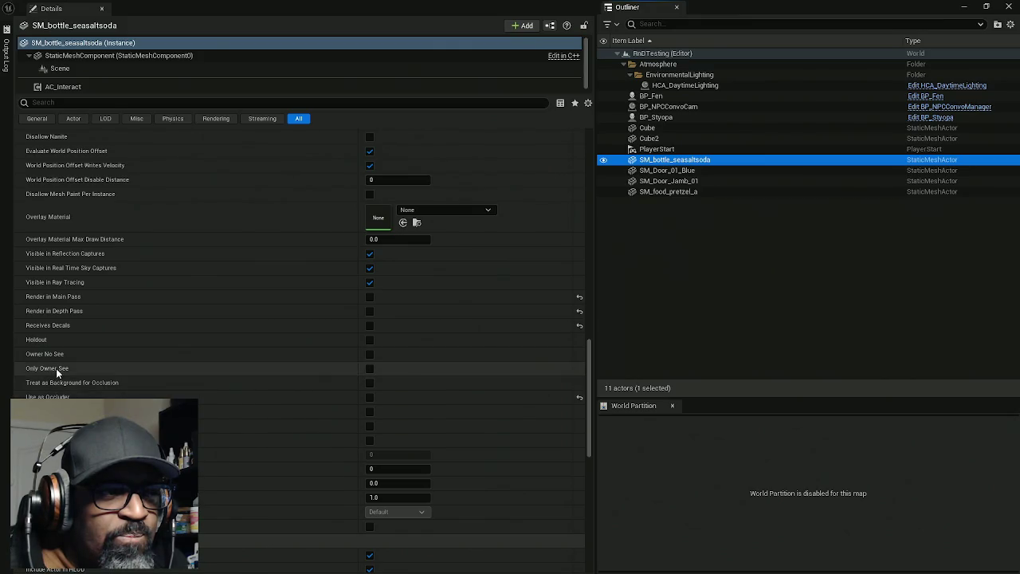
Browse SM_bottle_seasaltsoda's Rendering properties in the Details panel
mouse_move(43, 344)
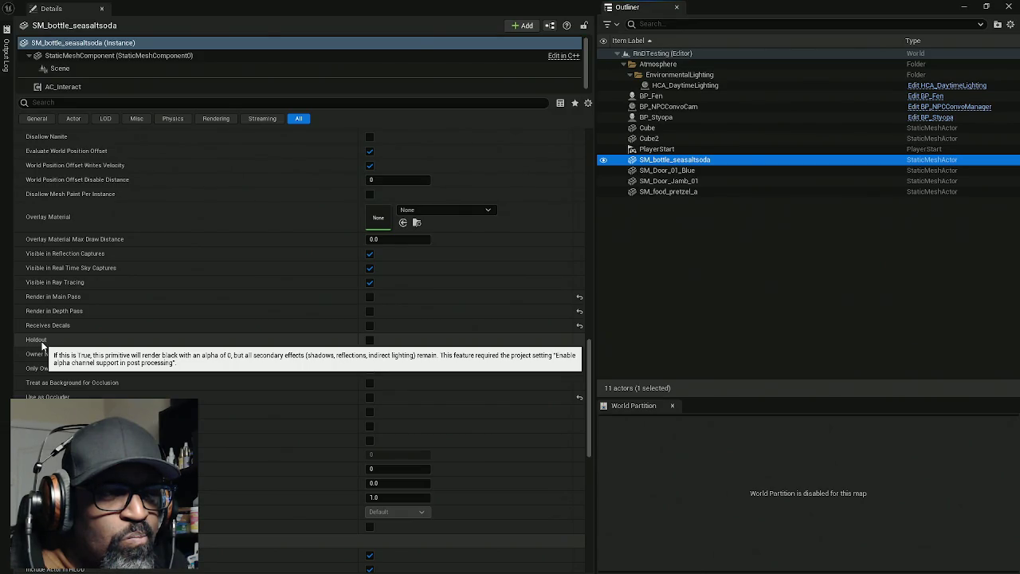
mouse_move(58, 256)
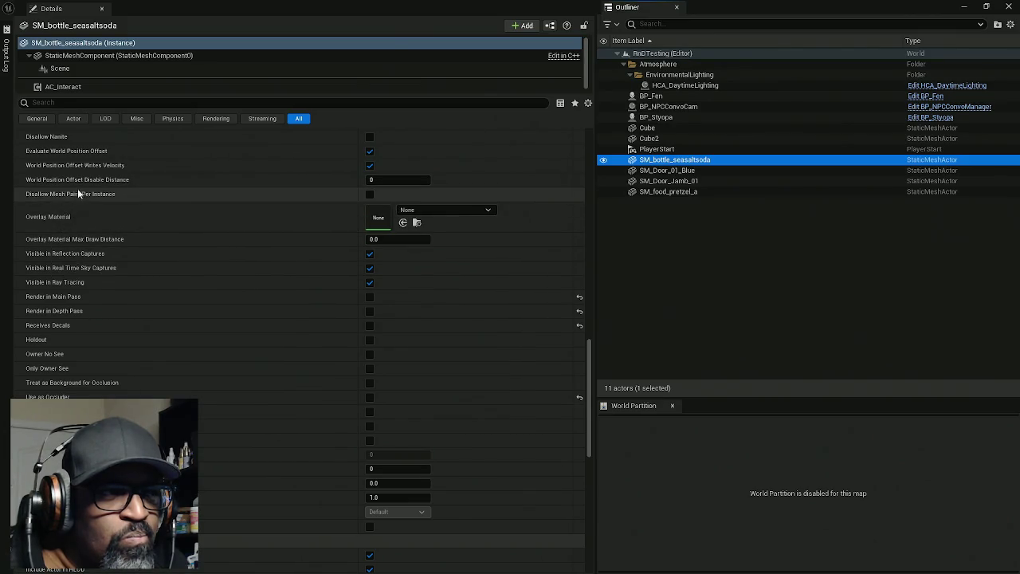
scroll(114, 214, "up", 3)
mouse_move(109, 222)
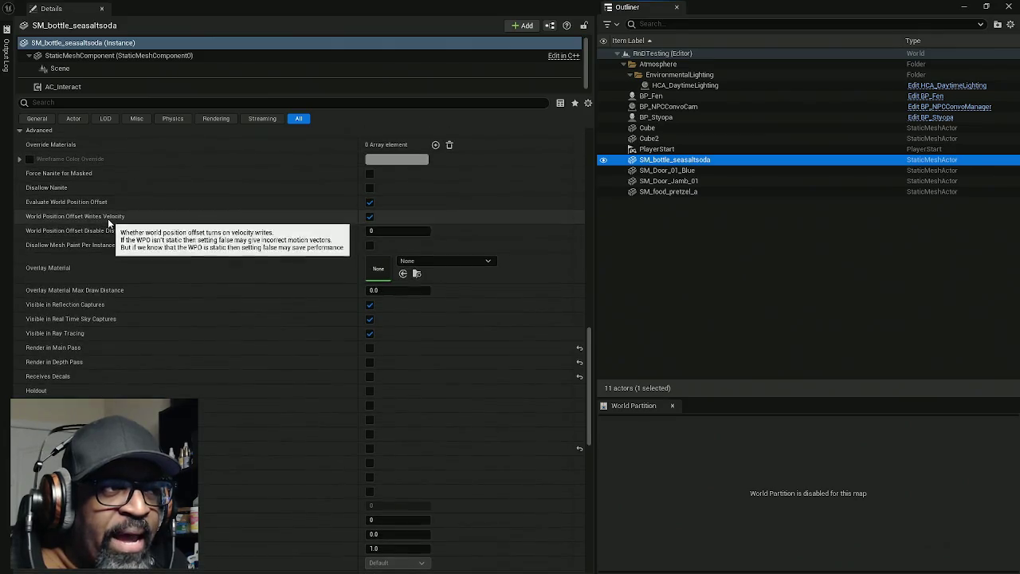
scroll(109, 223, "up", 2)
scroll(106, 224, "up", 2)
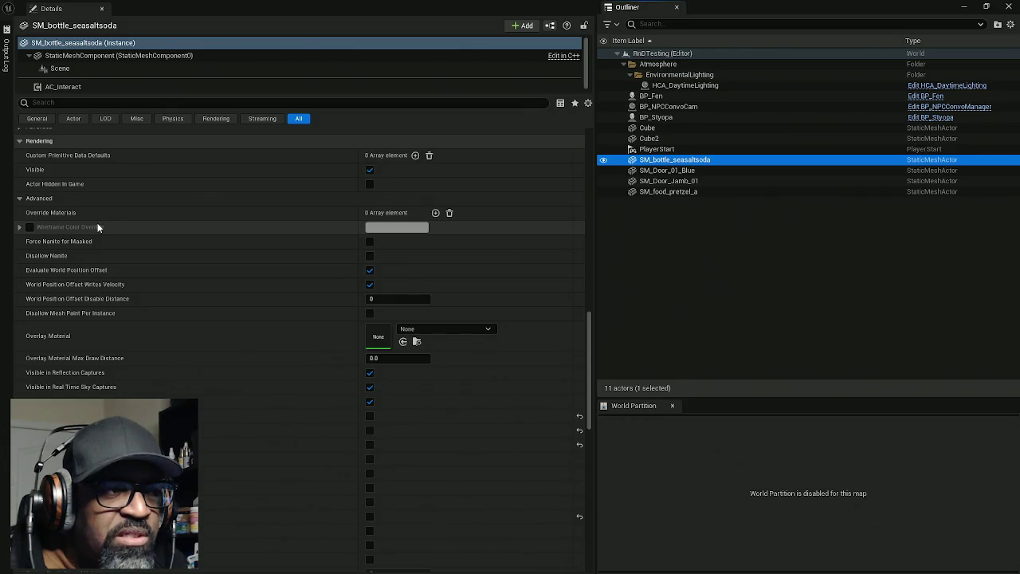
scroll(102, 231, "down", 10)
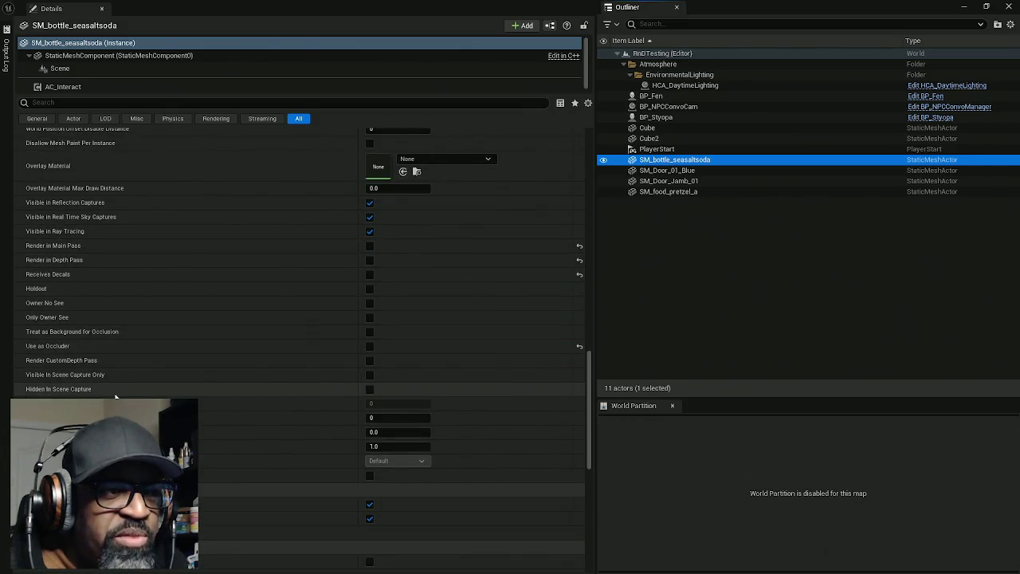
scroll(120, 411, "down", 4)
mouse_move(67, 355)
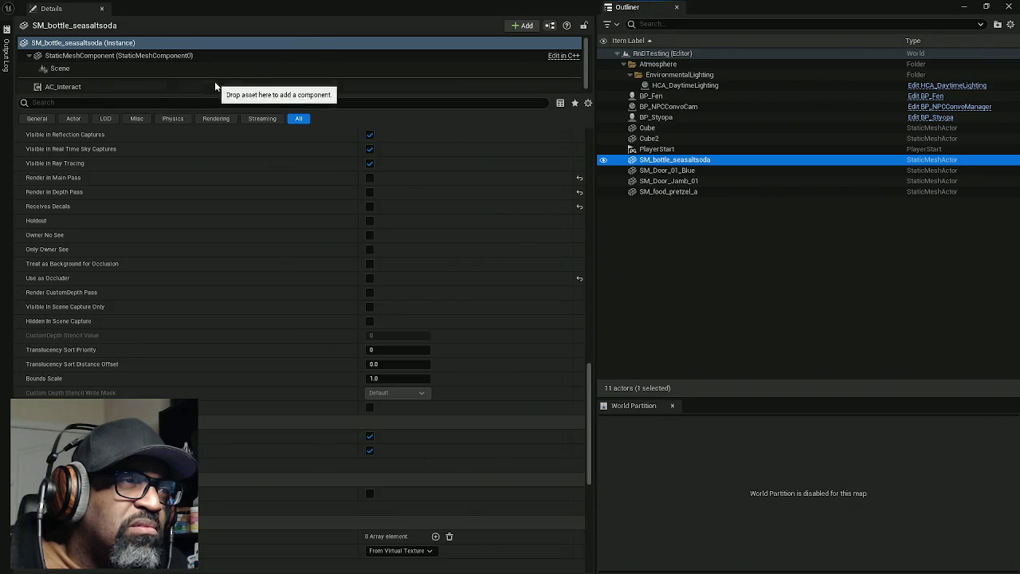
Widen the component tree, then bring the WBP_ItemInspection editor forward and maximize it
left_click_drag(266, 93, 271, 102)
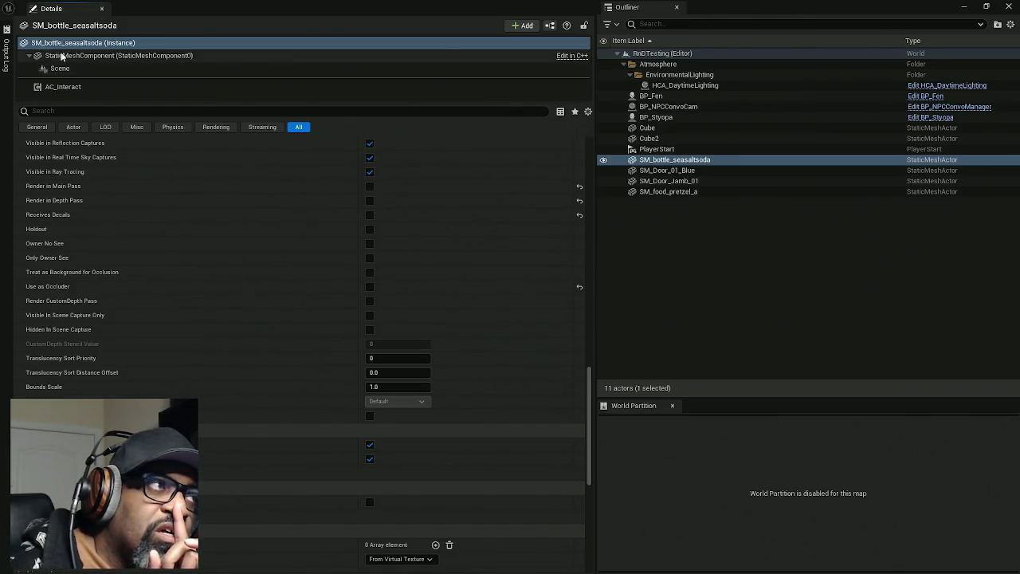
key("alt+Tab")
double_click(595, 64)
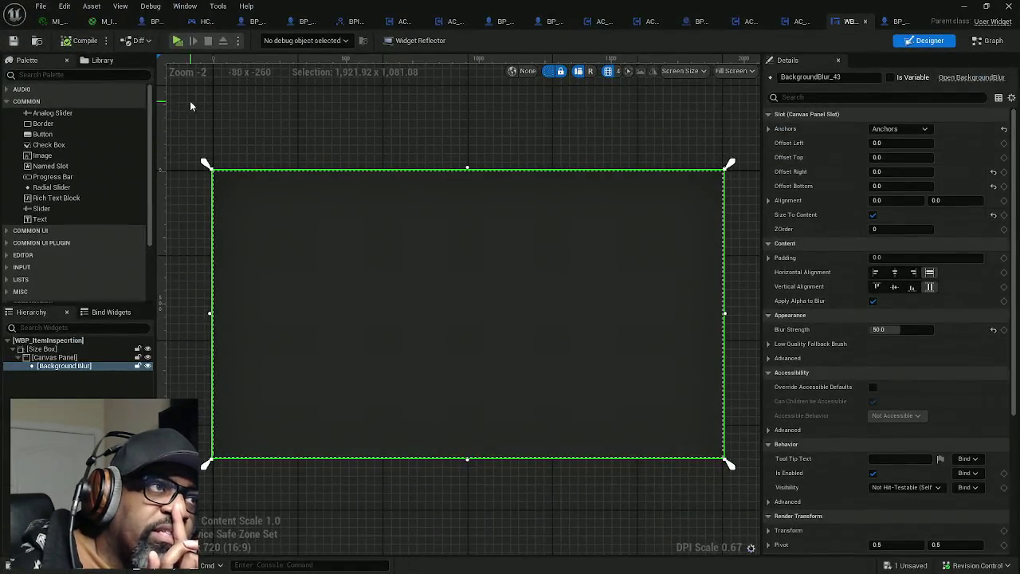
Switch to HC_PlayerController's event graph and frame its comment groups
left_click(203, 21)
scroll(362, 135, "down", 10)
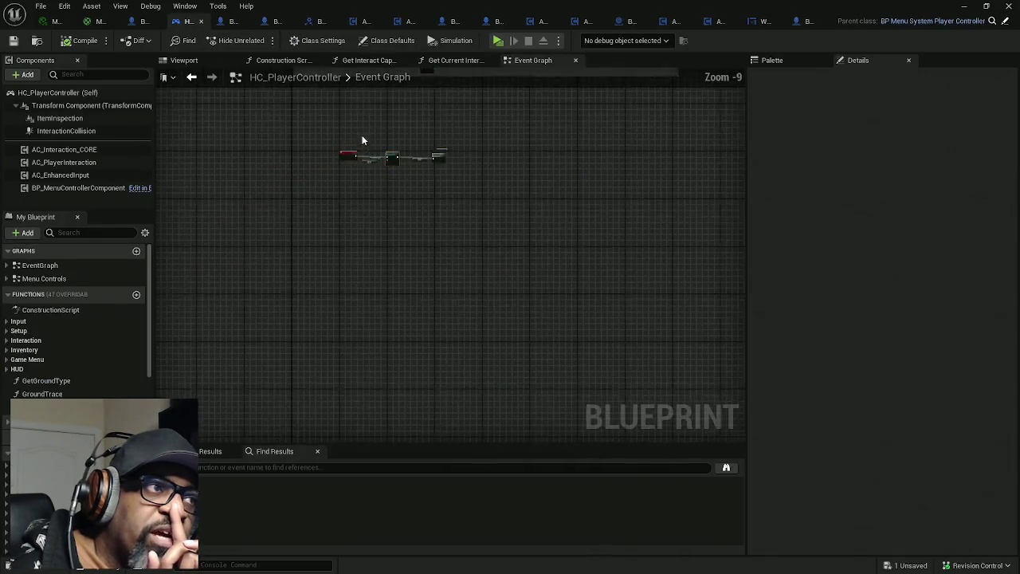
scroll(344, 298, "up", 3)
mouse_move(344, 298)
left_mouse_down()
mouse_move(356, 394)
mouse_move(375, 376)
mouse_move(410, 274)
left_mouse_up()
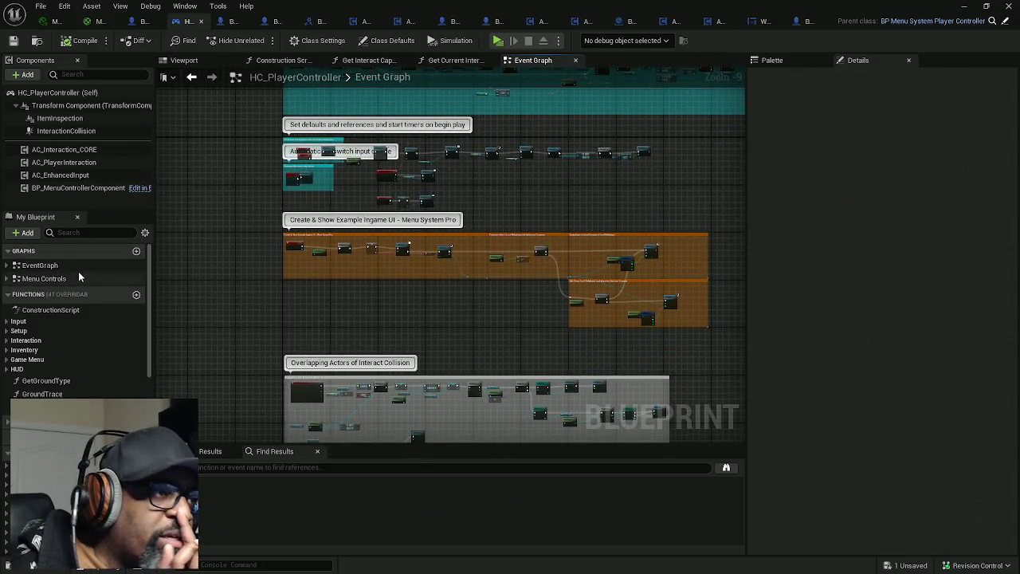
Jump to Event BeginPlay via My Blueprint's EventGraph list and open the Initialize function
left_click(7, 265)
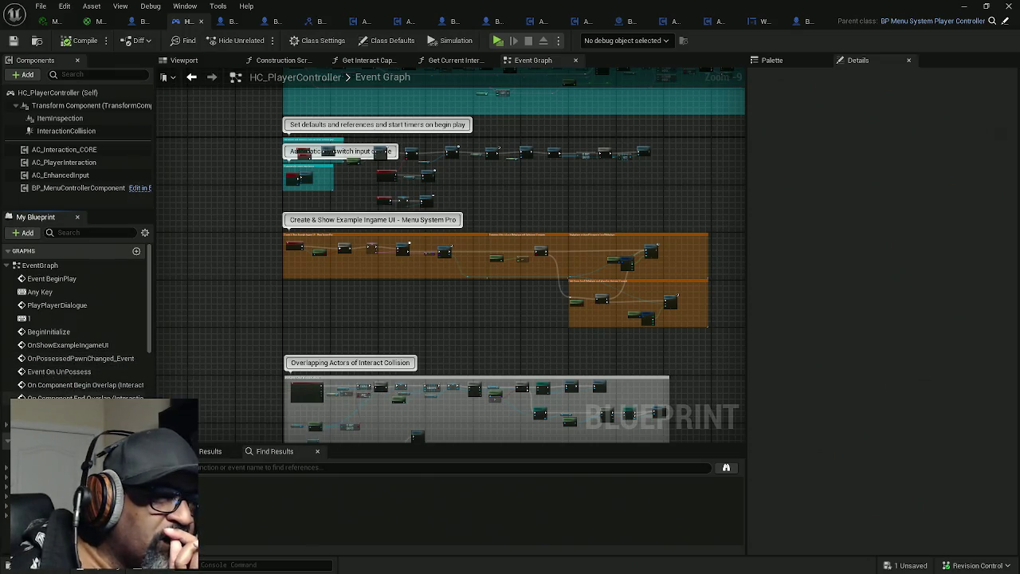
left_click(61, 279)
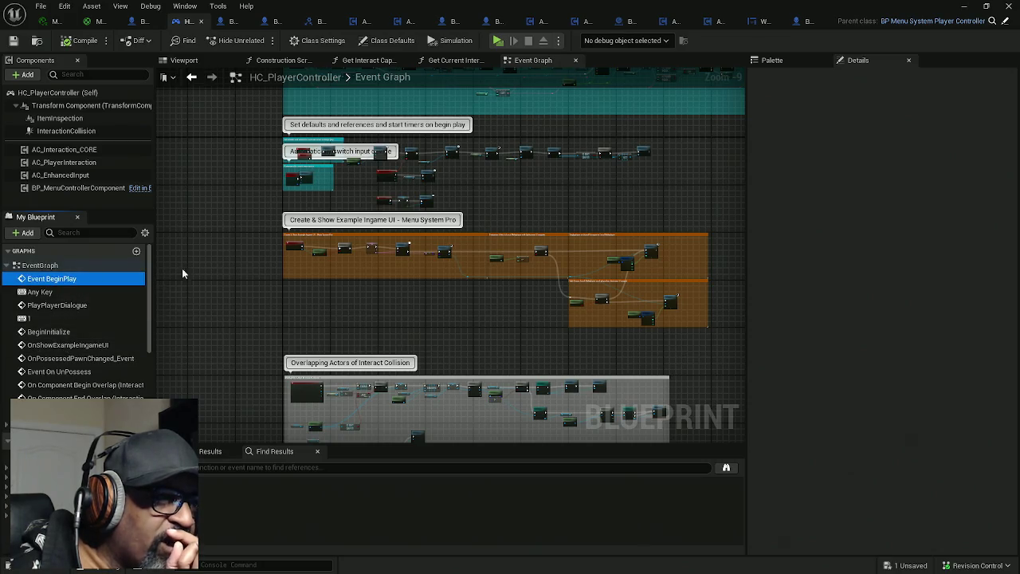
double_click(93, 280)
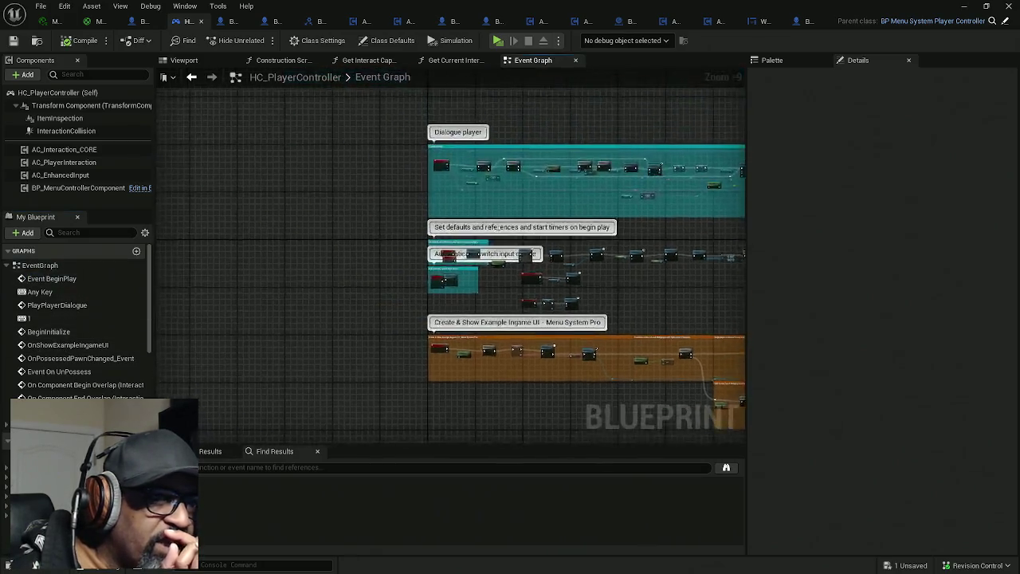
scroll(409, 227, "down", 3)
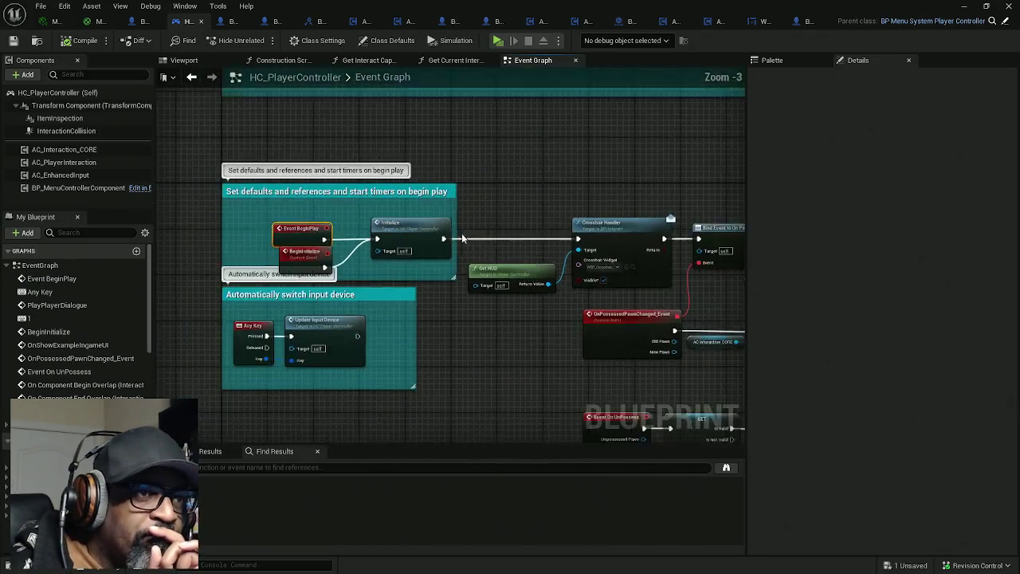
double_click(391, 216)
scroll(226, 261, "up", 7)
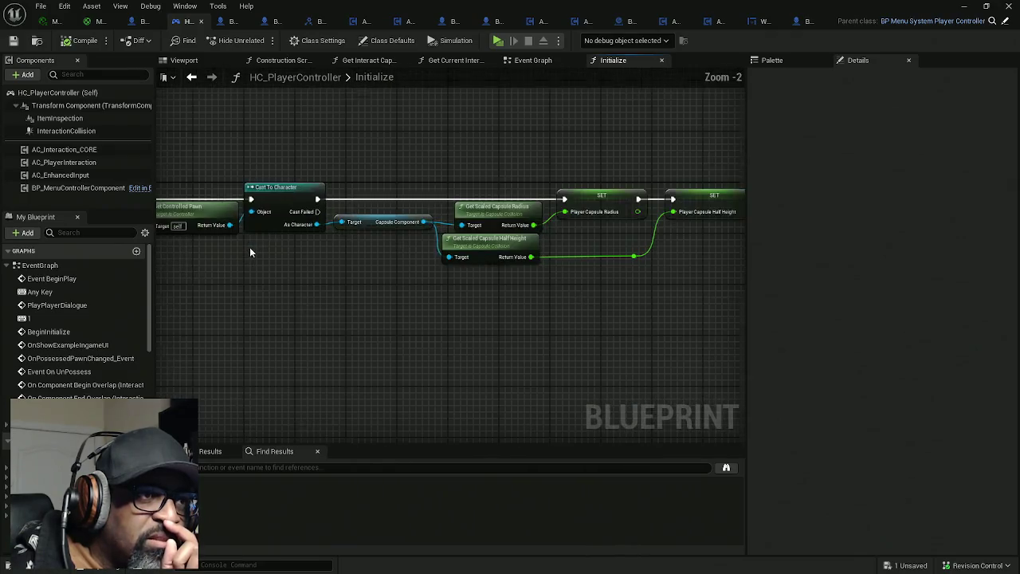
Box-select the capsule radius, half-height and SET nodes, excluding Capsule Component, and drag them right
left_click(291, 210)
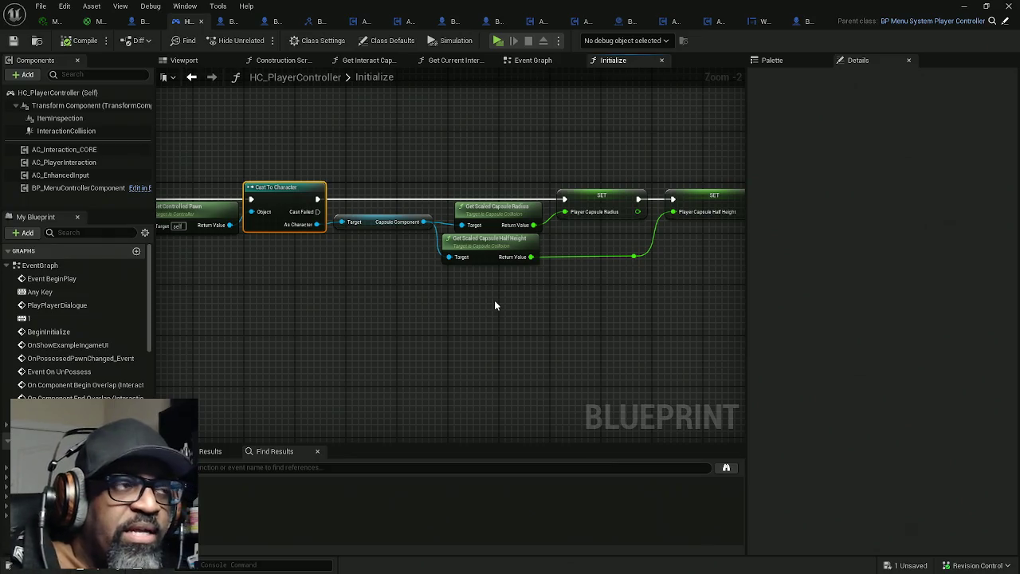
left_click_drag(515, 307, 392, 295)
scroll(509, 293, "down", 5)
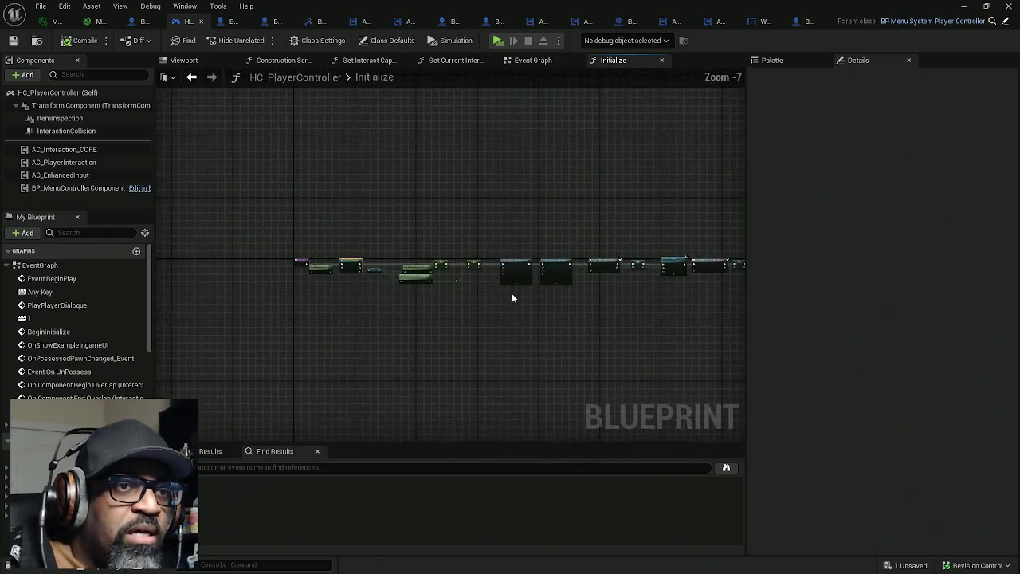
left_click_drag(509, 292, 391, 271)
scroll(480, 266, "down", 3)
mouse_move(717, 209)
left_mouse_down()
mouse_move(568, 295)
mouse_move(285, 302)
left_mouse_up()
scroll(280, 264, "up", 11)
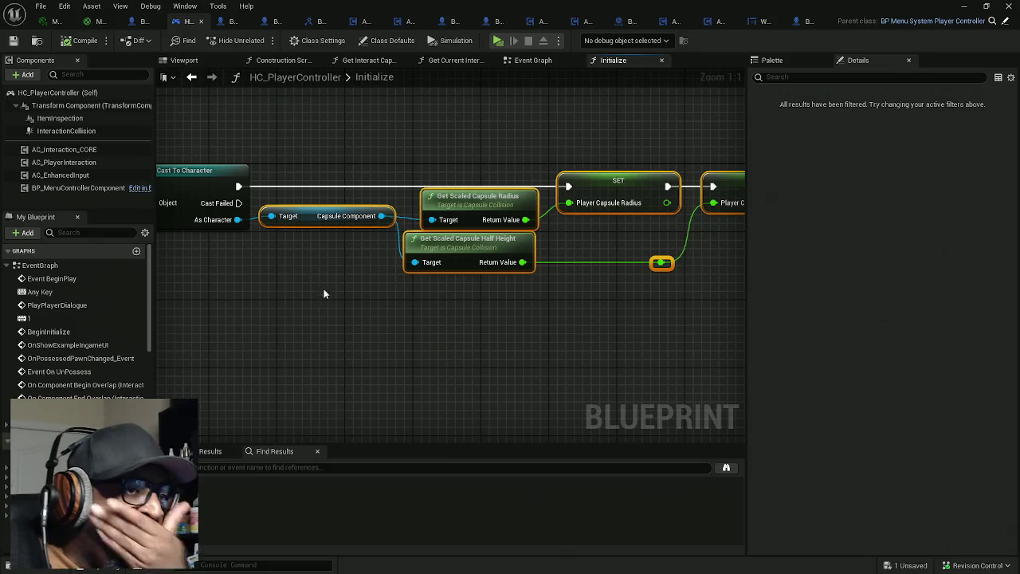
left_click(319, 216, "ctrl")
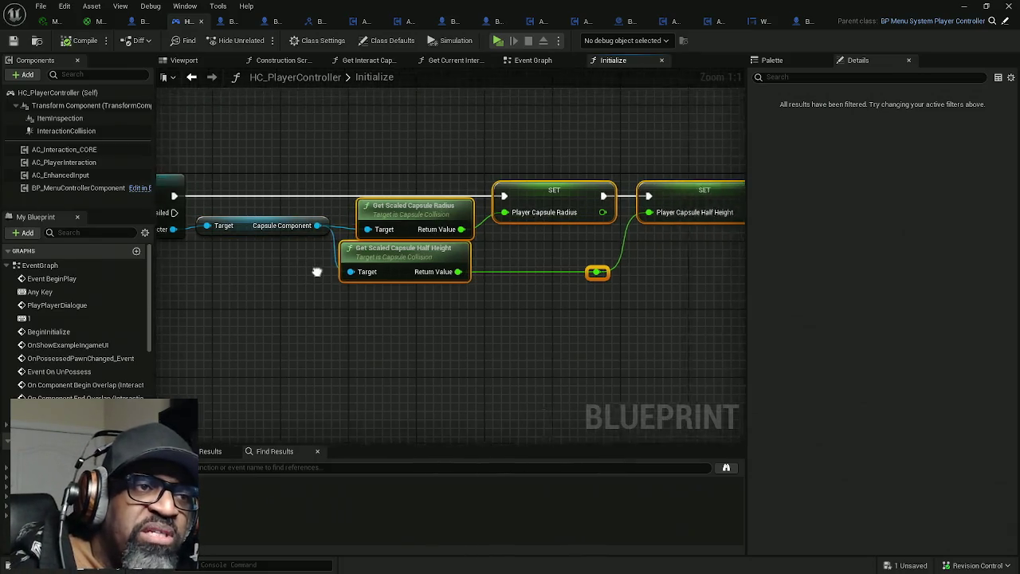
left_click_drag(351, 221, 618, 222)
Add an ItemInspection getter and an Attach Component To Component node with Capsule Component as Parent
mouse_move(60, 117)
left_mouse_down()
mouse_move(294, 311)
mouse_move(287, 296)
left_mouse_up()
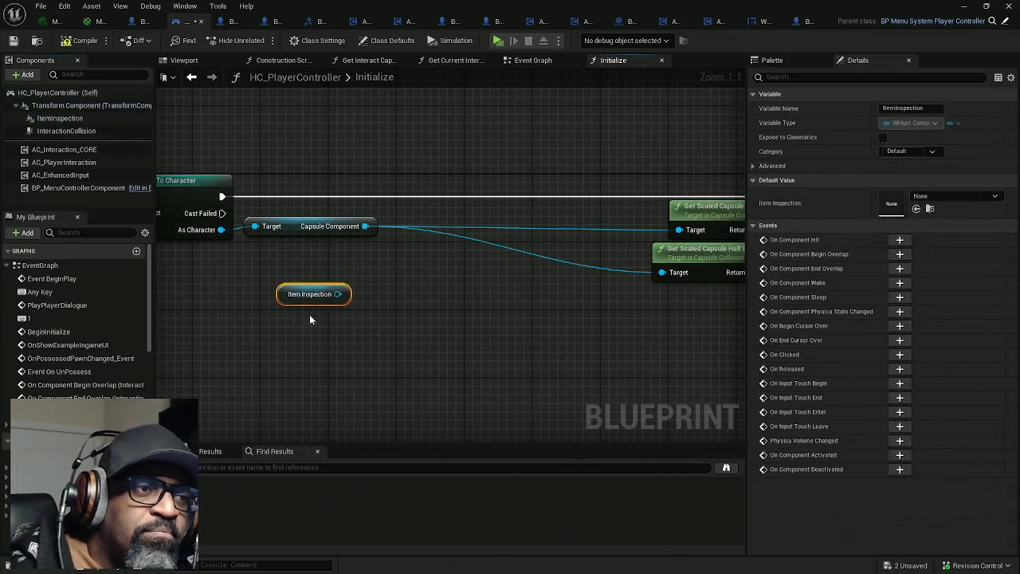
type("attach")
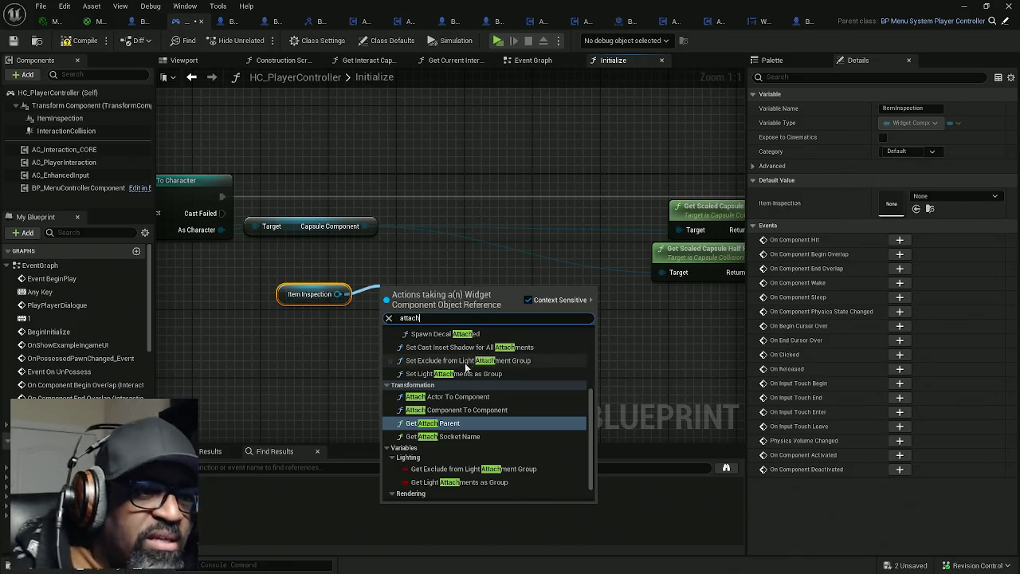
left_click(471, 410)
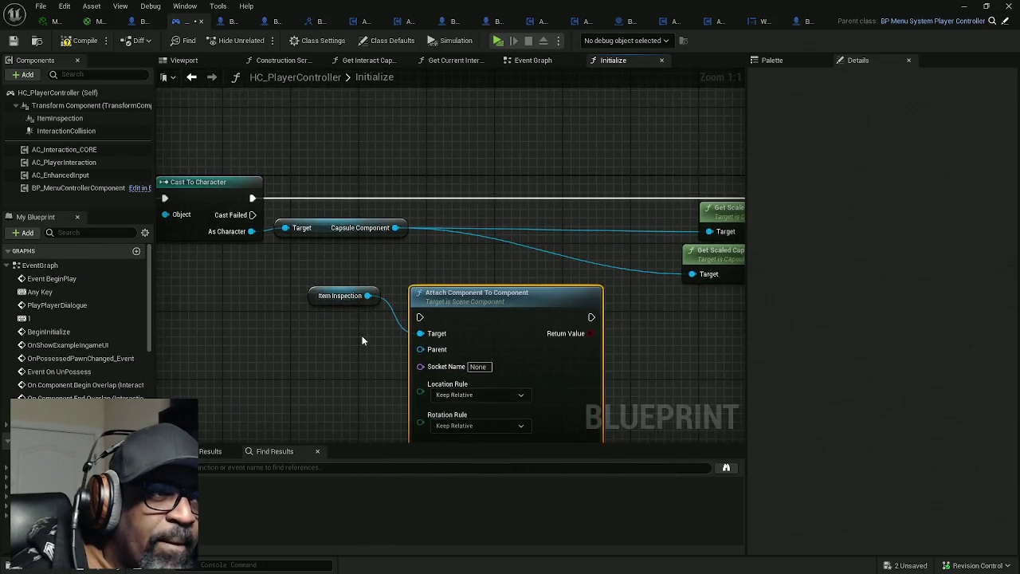
mouse_move(420, 349)
left_mouse_down()
mouse_move(212, 216)
mouse_move(247, 238)
left_mouse_up()
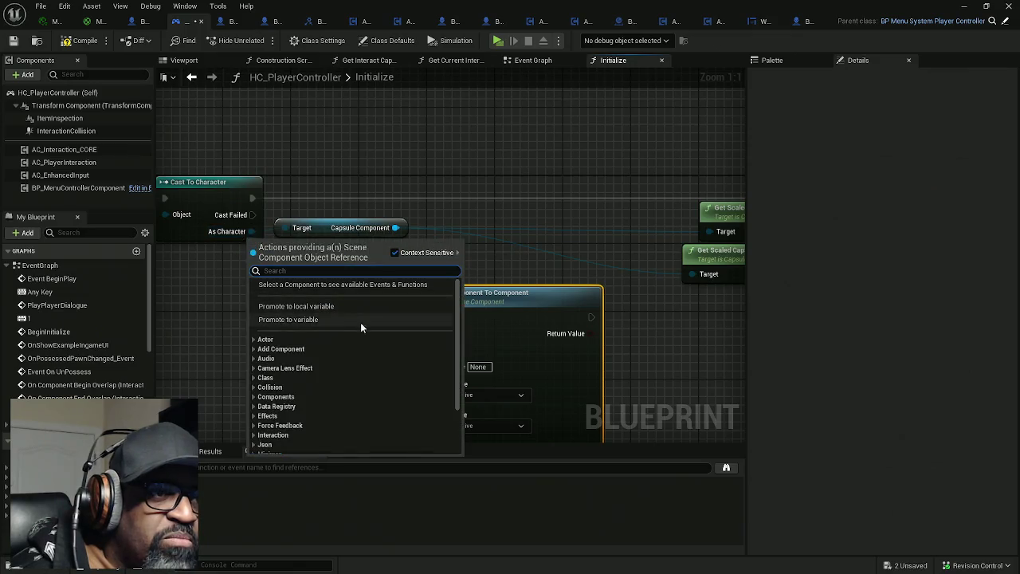
left_click(482, 278)
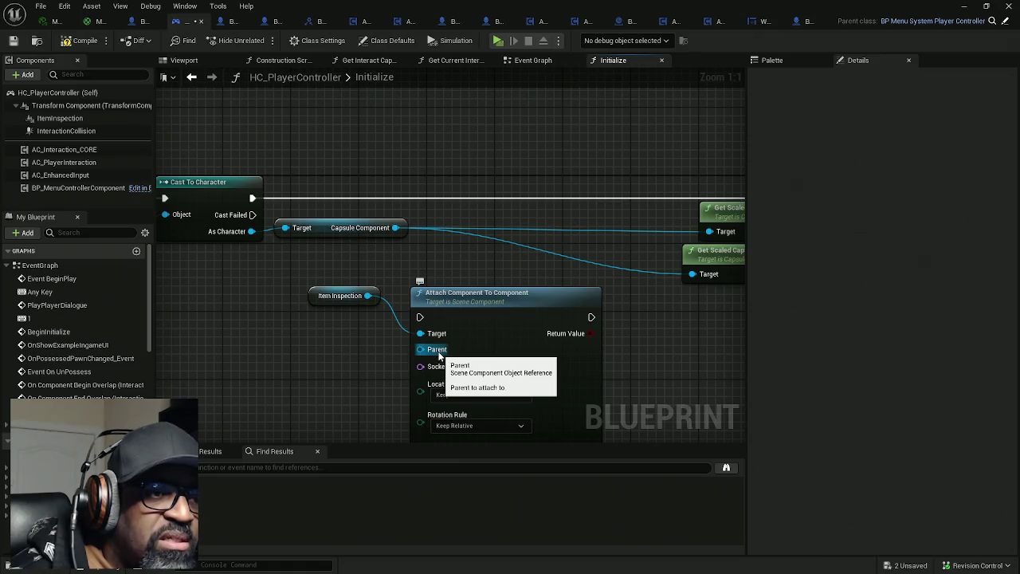
left_click_drag(438, 355, 395, 228)
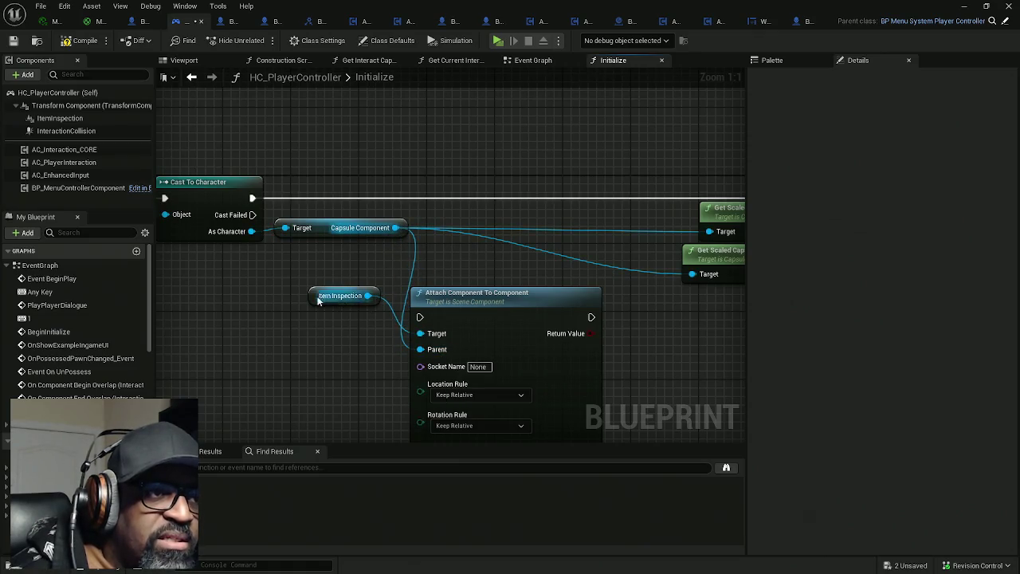
left_click_drag(458, 321, 508, 201)
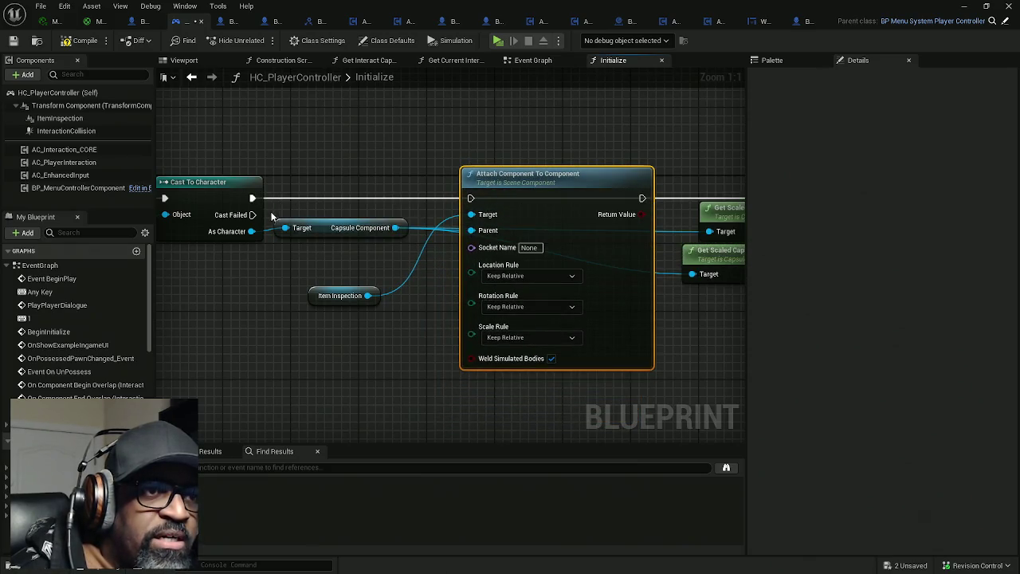
Set the Location, Rotation and Scale rules on the Attach node to Snap to Target
left_click(513, 275)
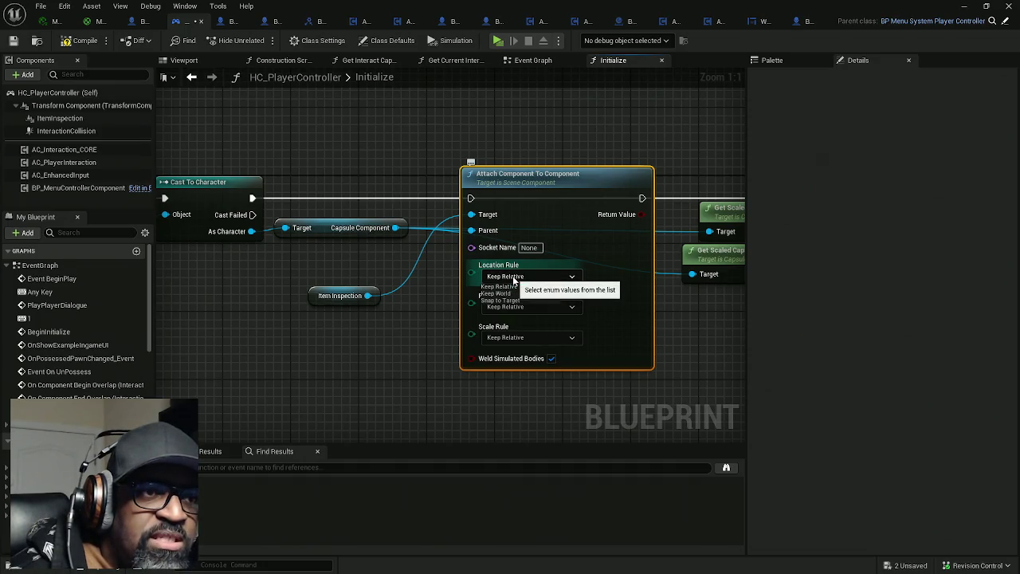
left_click(510, 300)
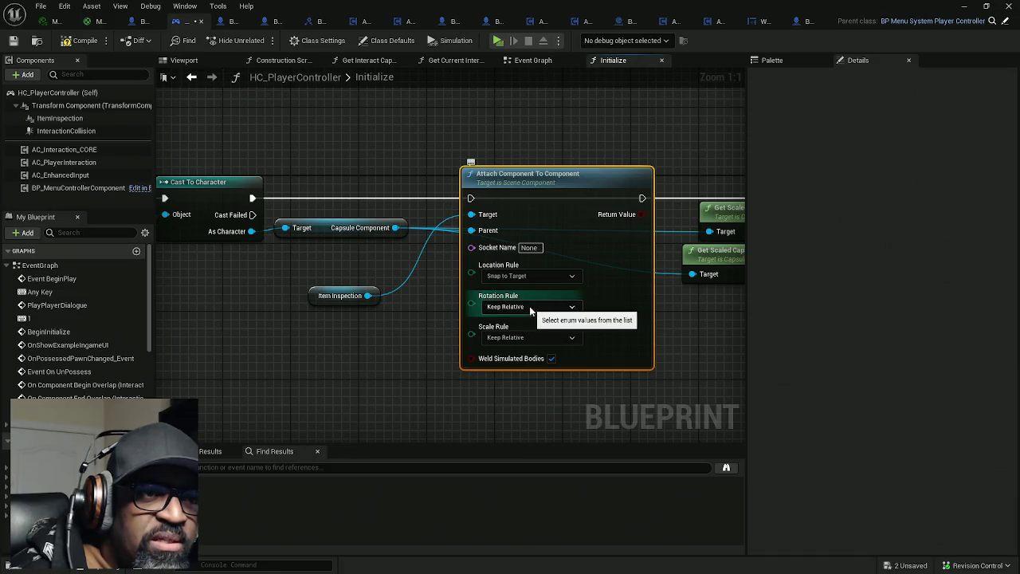
left_click(514, 331)
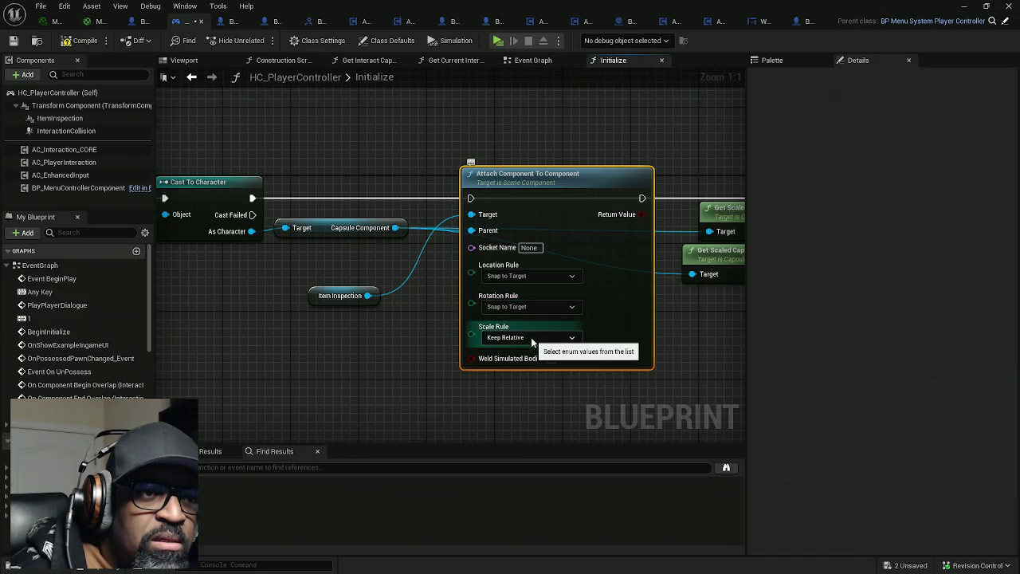
left_click(532, 338)
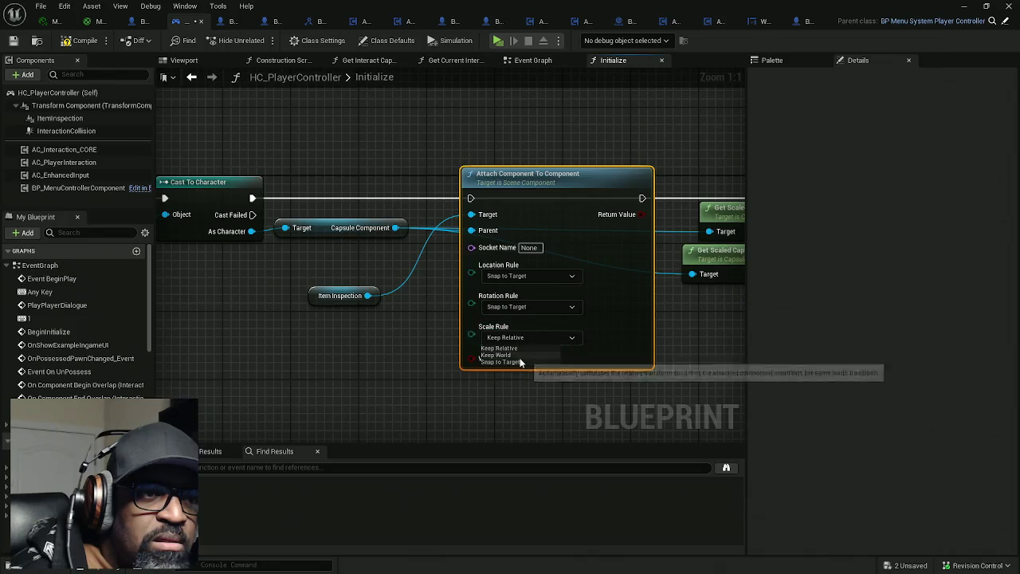
left_click(518, 363)
Wire Cast To Character's execution into the Attach node and tidy the node layout
left_click_drag(287, 315, 307, 220)
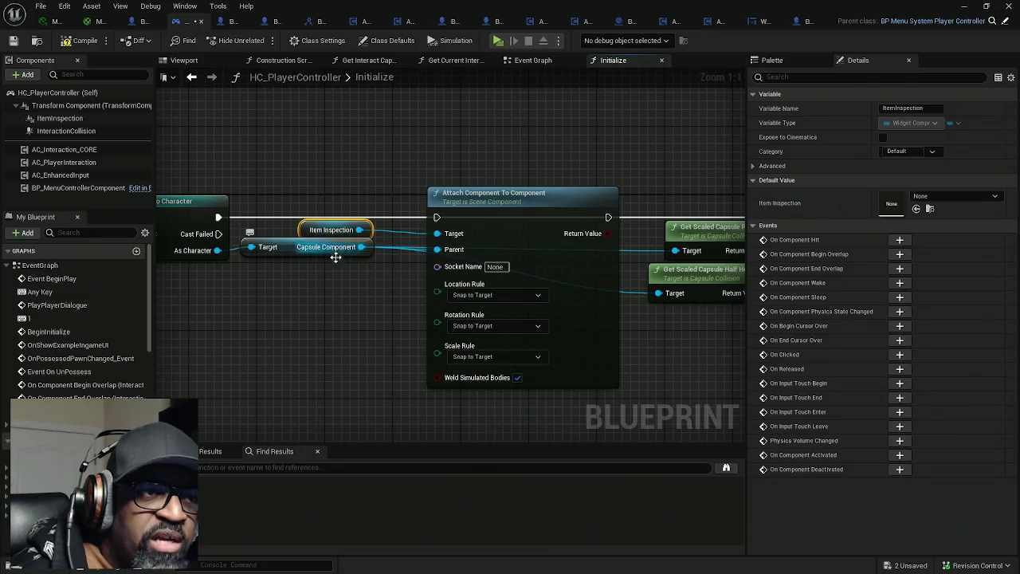
left_click_drag(222, 216, 609, 218)
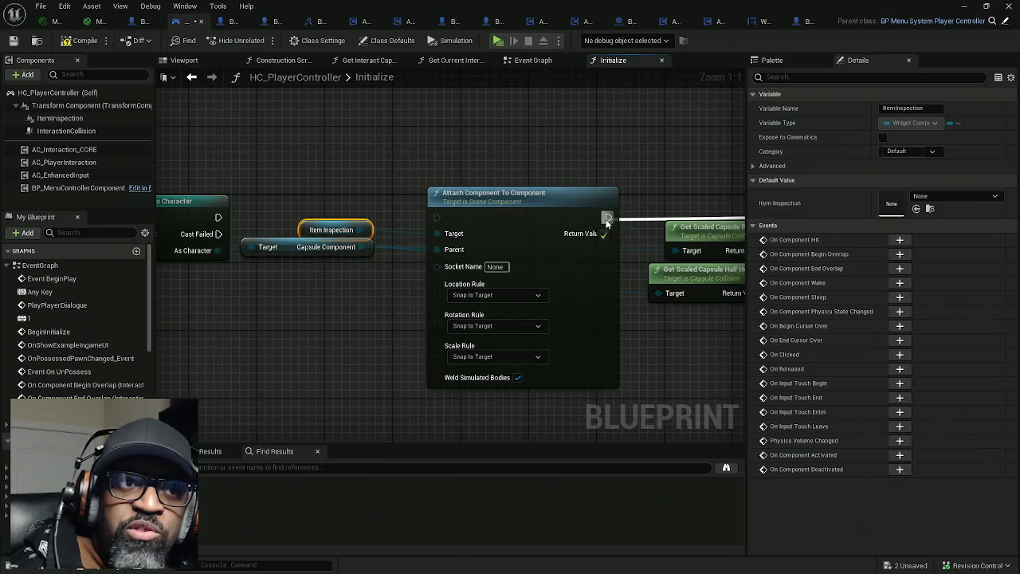
left_click_drag(478, 206, 261, 206)
left_click_drag(392, 219, 324, 211)
left_click_drag(451, 188, 410, 186)
left_click_drag(512, 202, 538, 200)
scroll(538, 200, "down", 4)
mouse_move(523, 145)
left_mouse_down()
mouse_move(361, 261)
mouse_move(290, 276)
left_mouse_up()
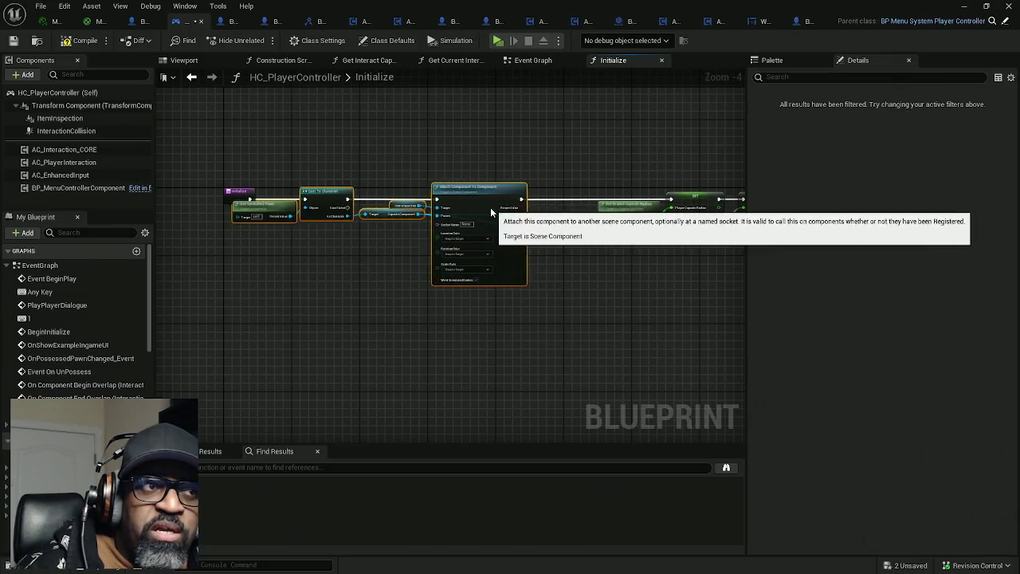
Add a Print String node fed by the Attach node's Return Value through a conversion node
left_click_drag(519, 164, 426, 212)
right_click(410, 210)
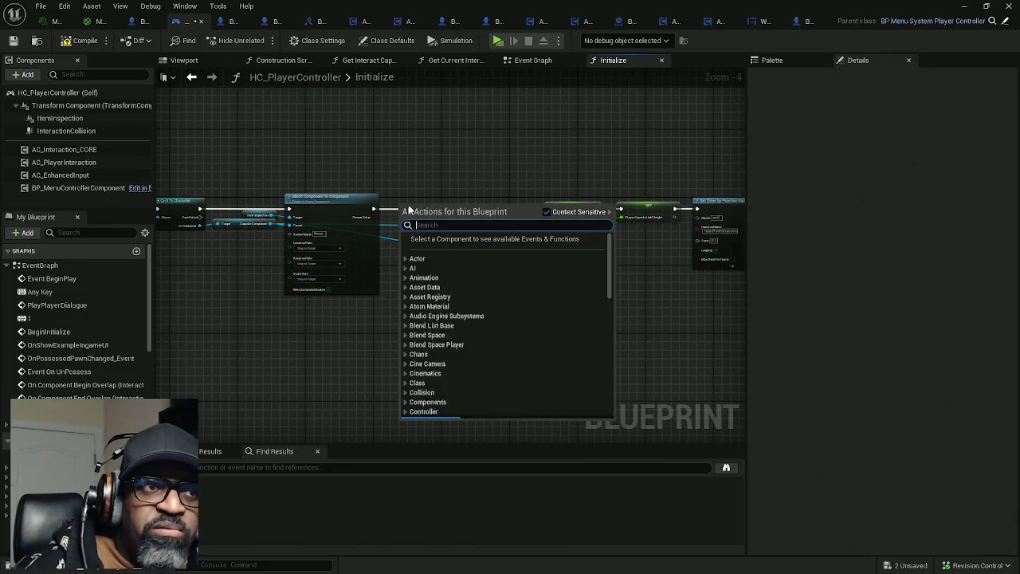
type("print")
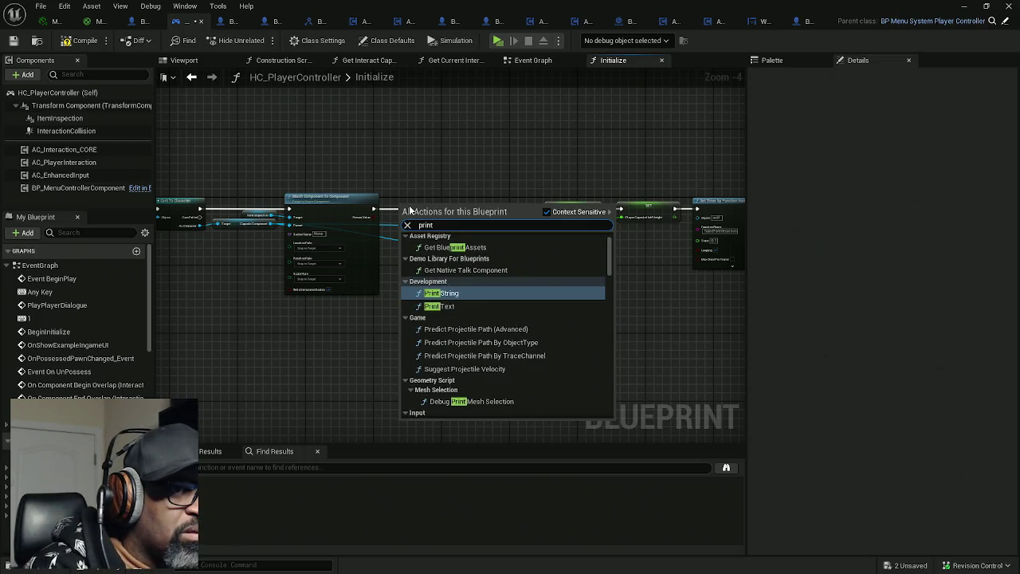
key("Return")
scroll(409, 210, "up", 2)
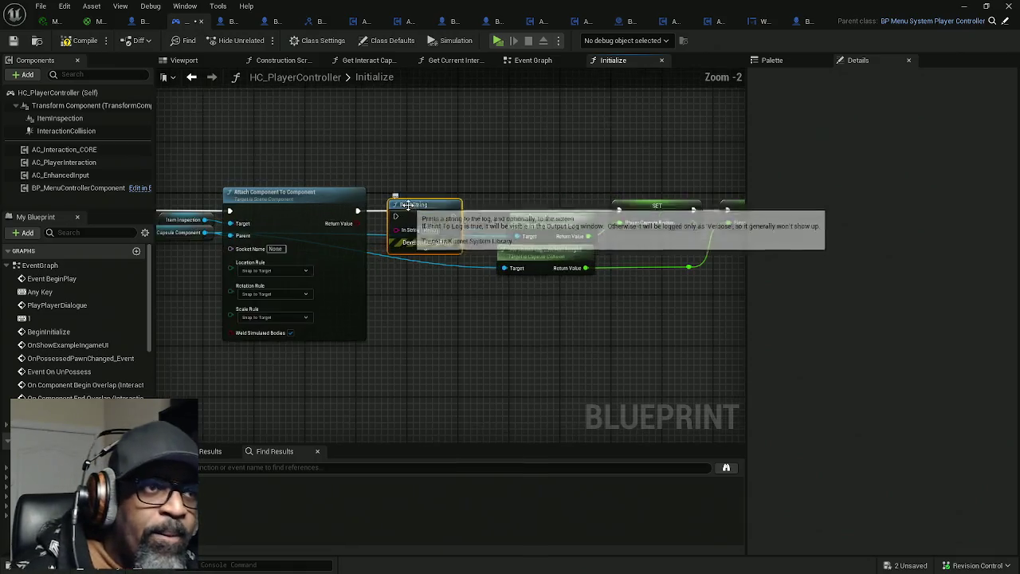
mouse_move(351, 210)
left_mouse_down()
mouse_move(404, 207)
mouse_move(346, 215)
mouse_move(363, 223)
mouse_move(468, 191)
mouse_move(483, 217)
mouse_move(427, 216)
left_mouse_up()
left_click_drag(352, 229, 429, 230)
left_click(438, 216)
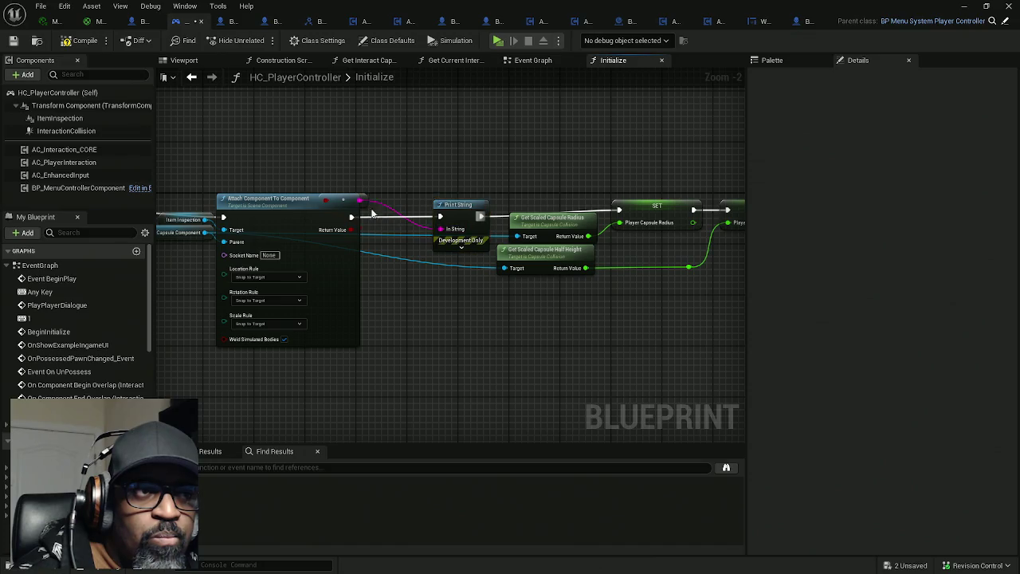
left_click_drag(341, 202, 394, 201)
Compile and save all, then launch a standalone preview
left_click(79, 39)
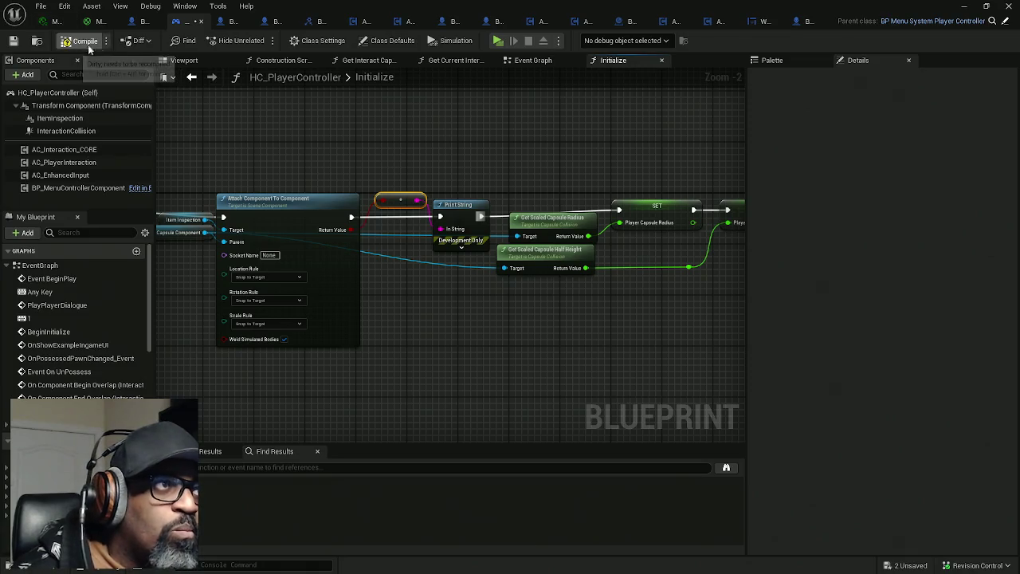
key("ctrl+shift+s")
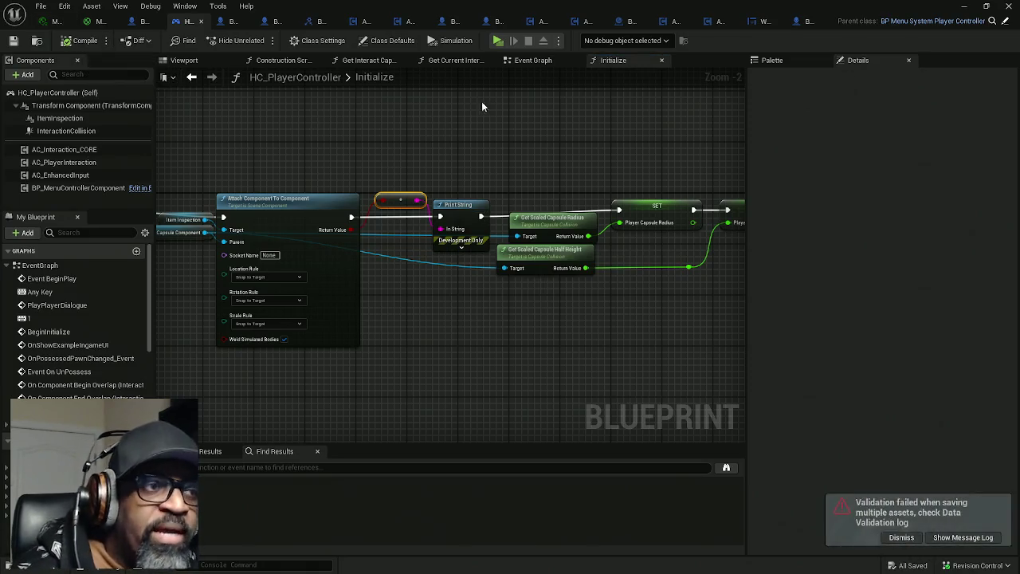
left_click(497, 40)
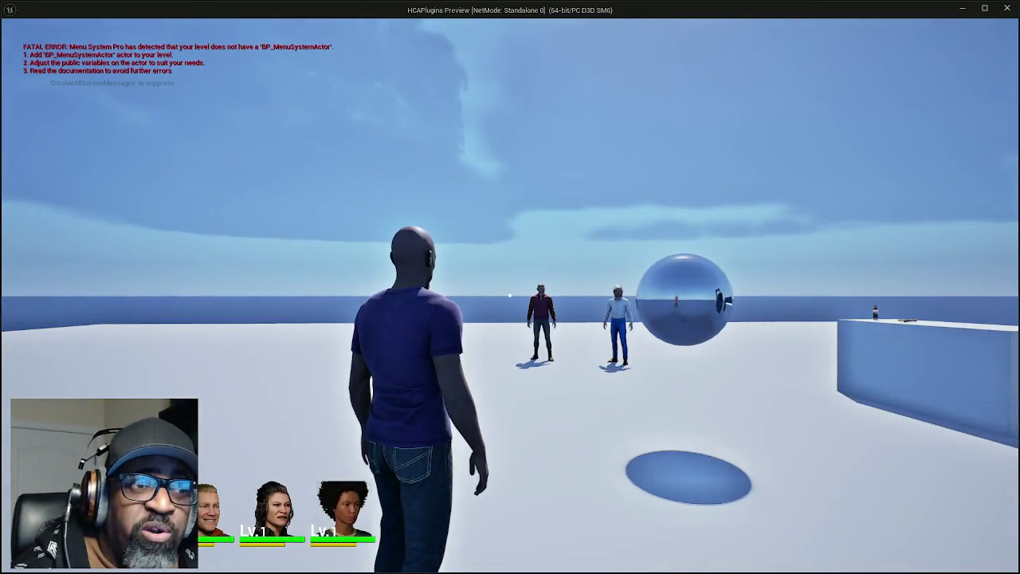
mouse_move(510, 296)
key("w")
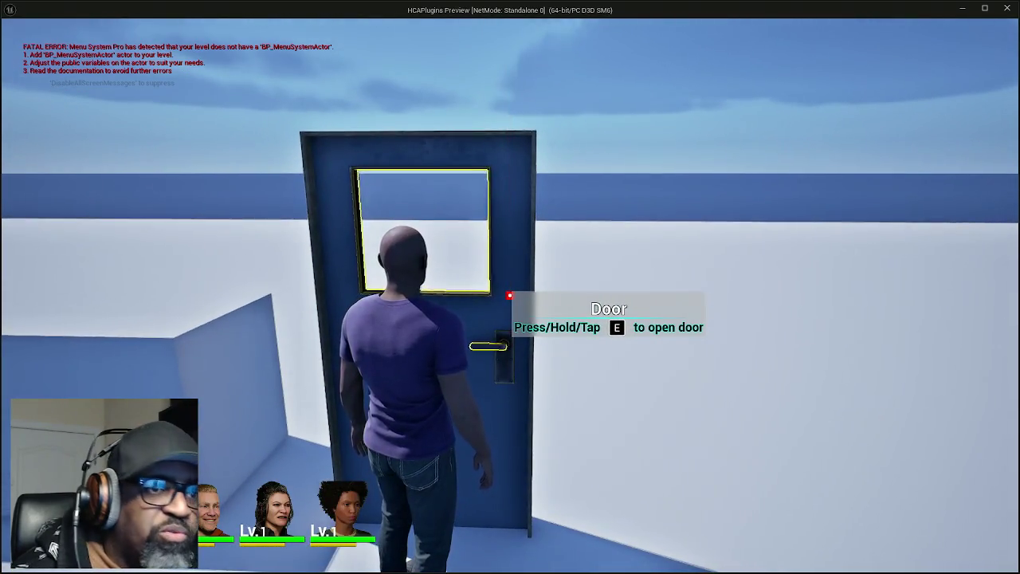
key("e")
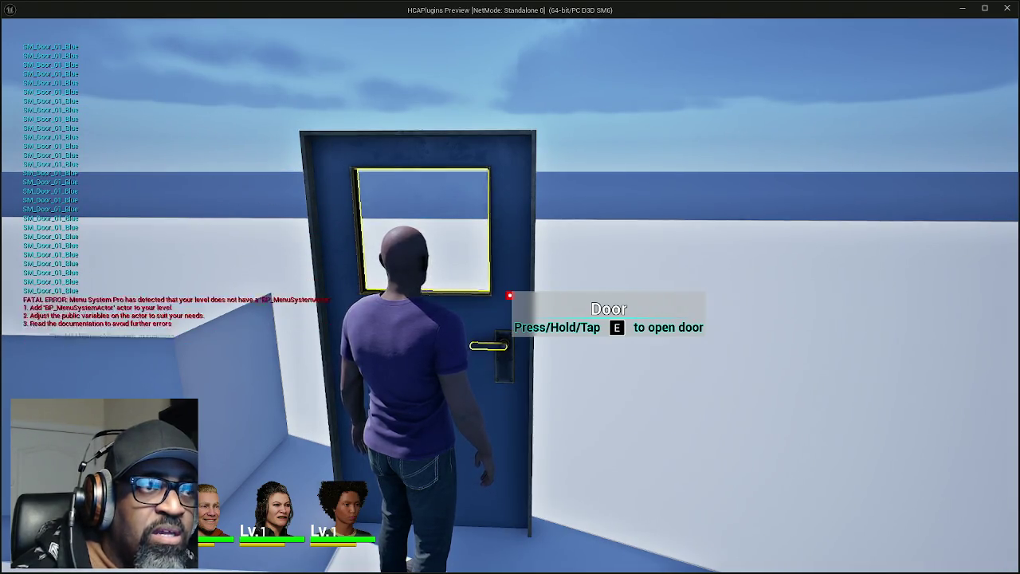
key("Escape")
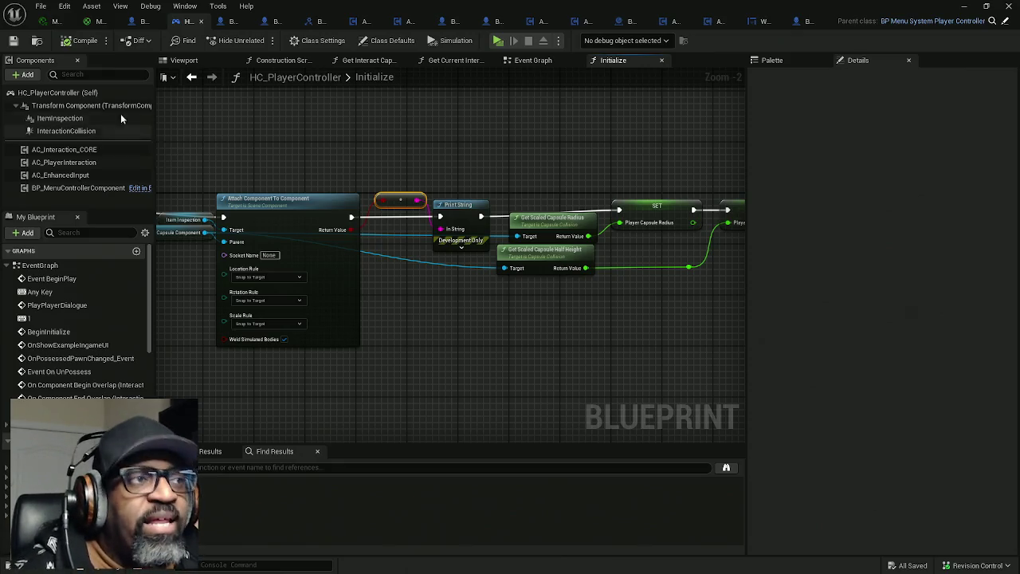
Reset ItemInspection's Space from Screen to World, recompile, and launch the game again
left_click(51, 119)
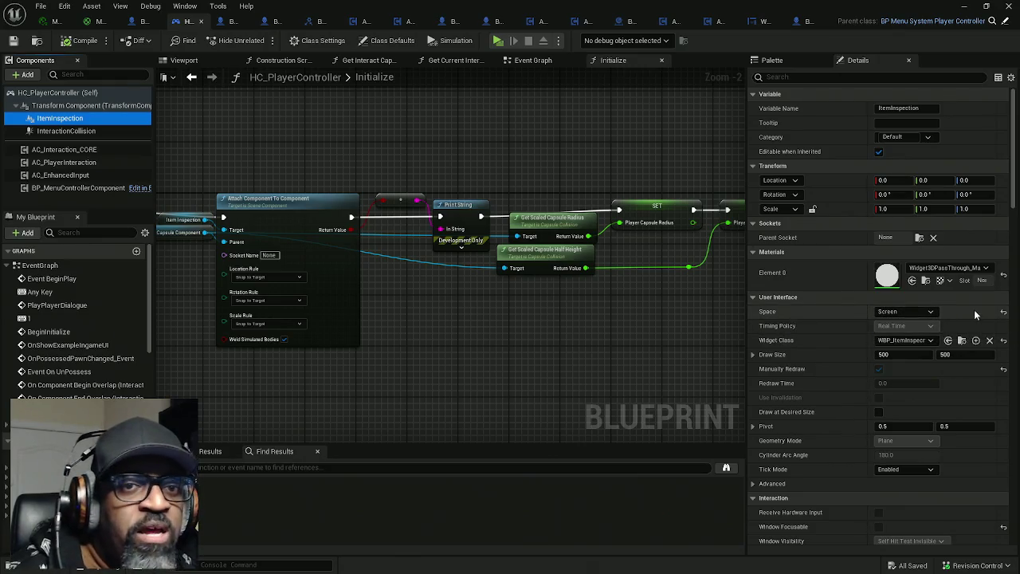
left_click(1003, 314)
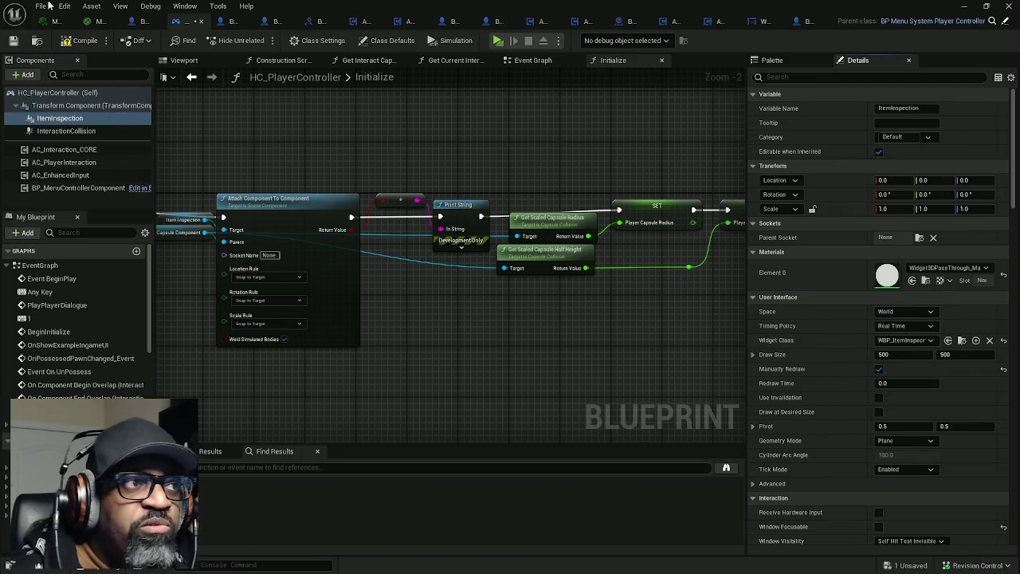
left_click(84, 43)
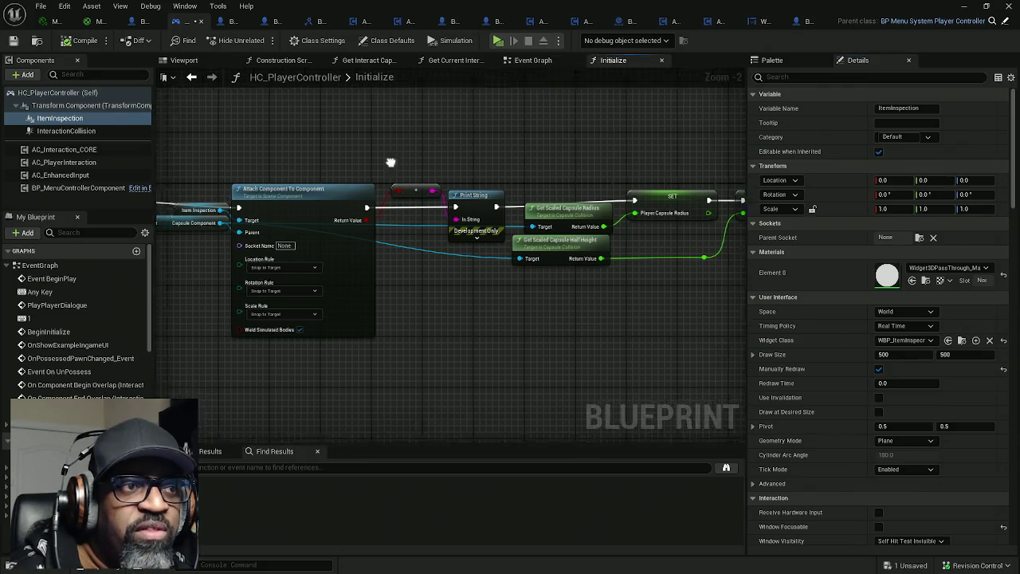
left_click_drag(355, 202, 511, 167)
left_click(497, 40)
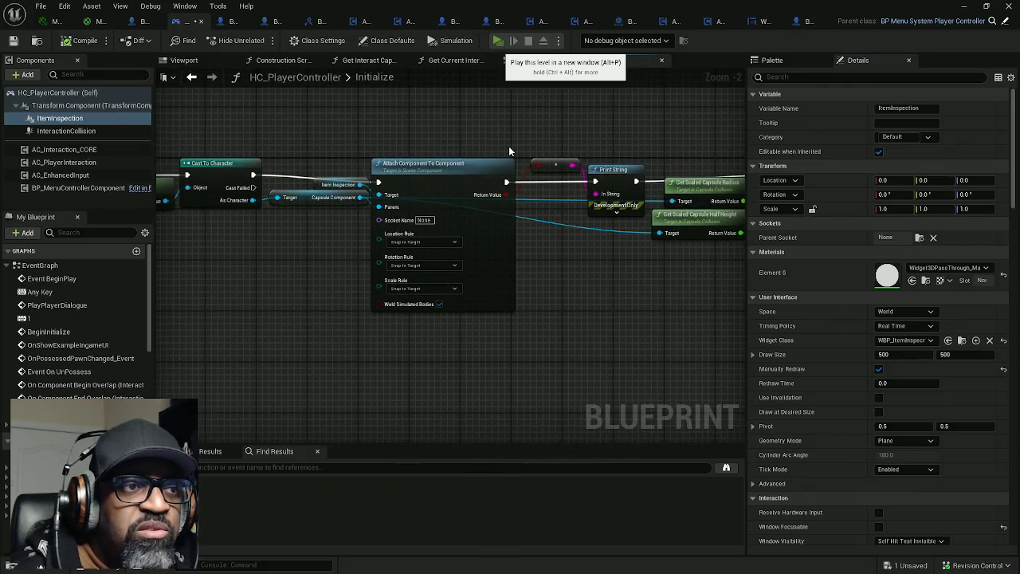
key("w")
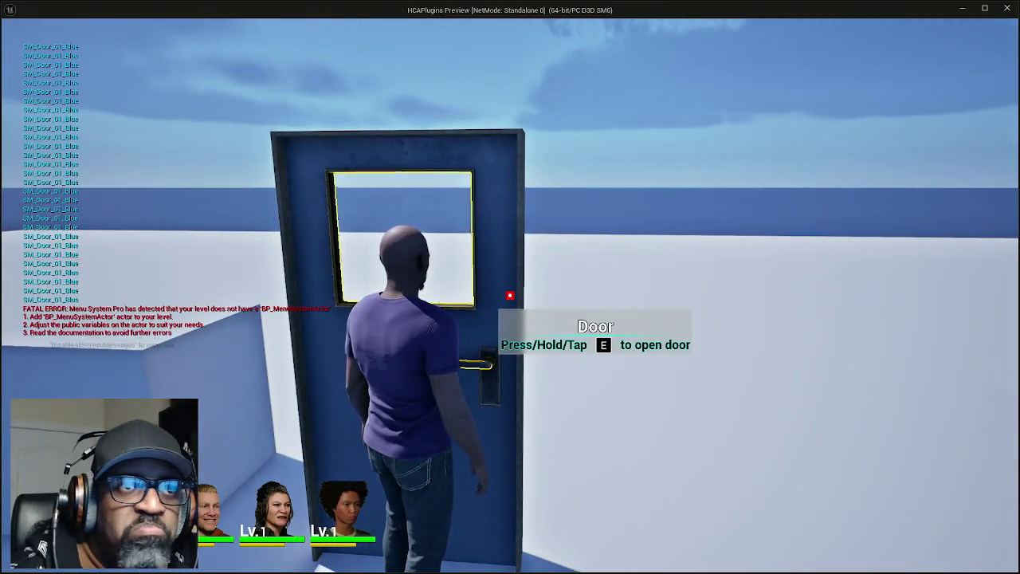
key("e")
key("w")
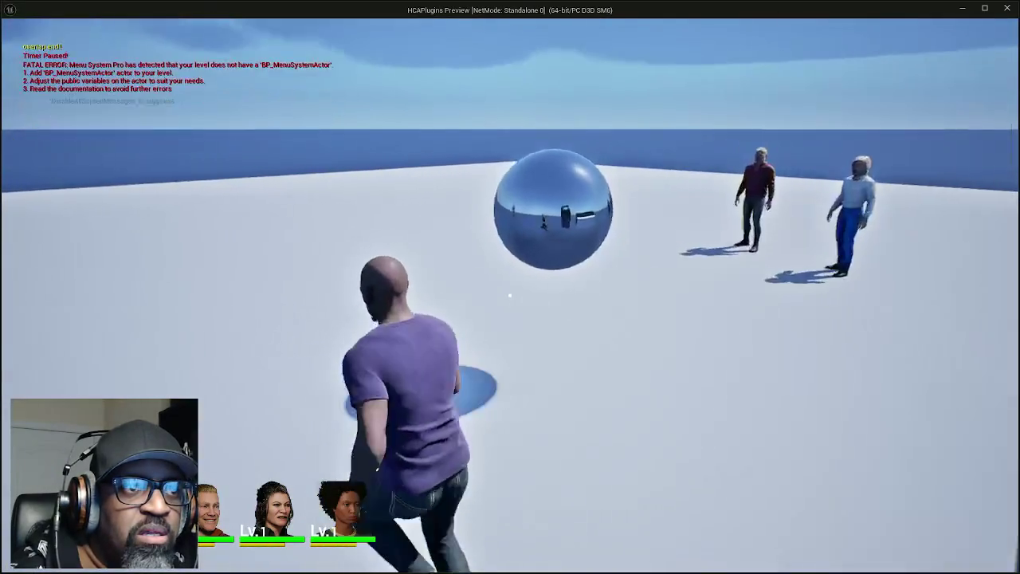
key("w")
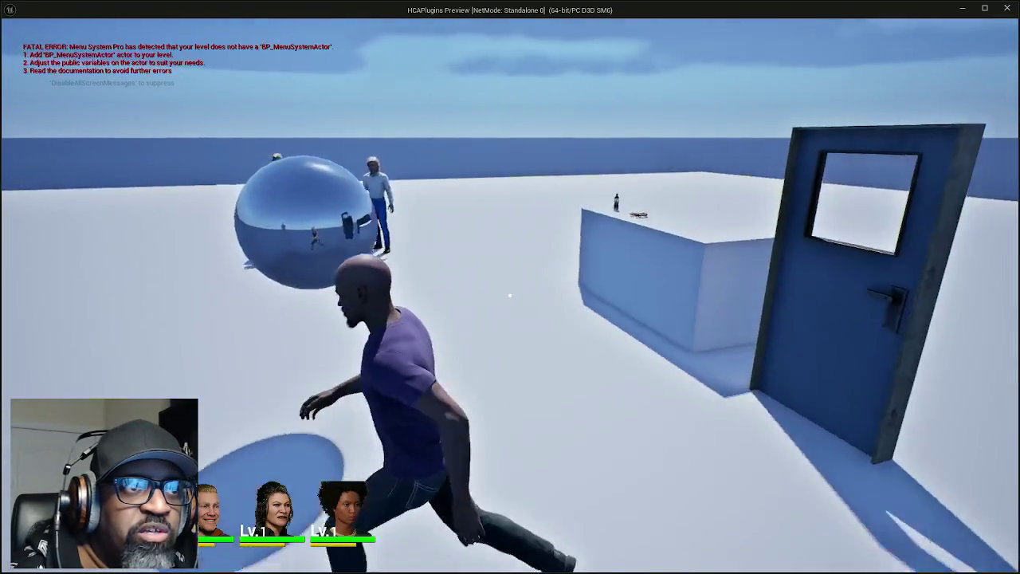
key("w")
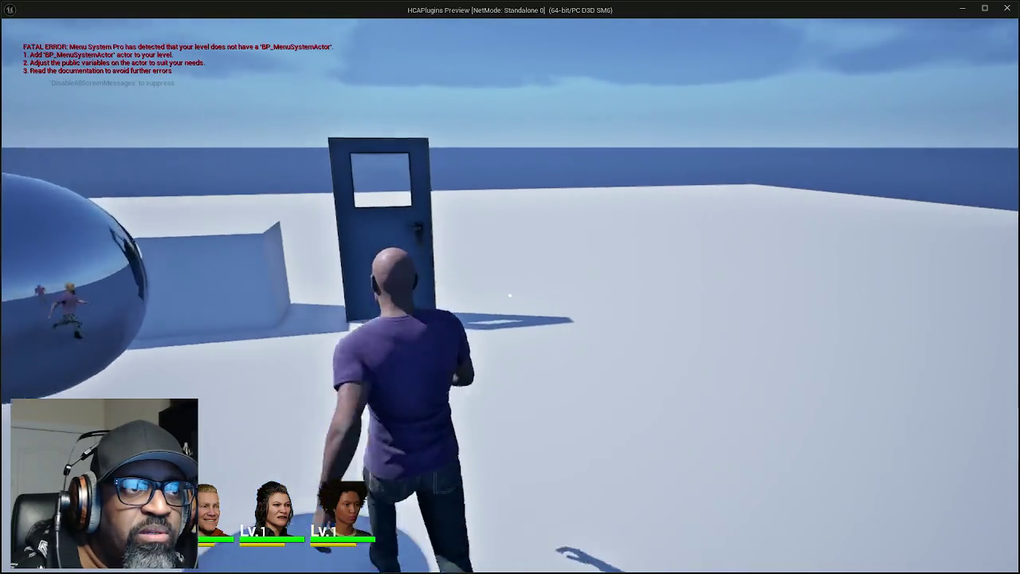
key("Escape")
scroll(879, 374, "down", 5)
scroll(880, 374, "down", 8)
Set ItemInspection's Blend Mode to Transparent and make it two-sided
left_click(918, 410)
left_click(902, 441)
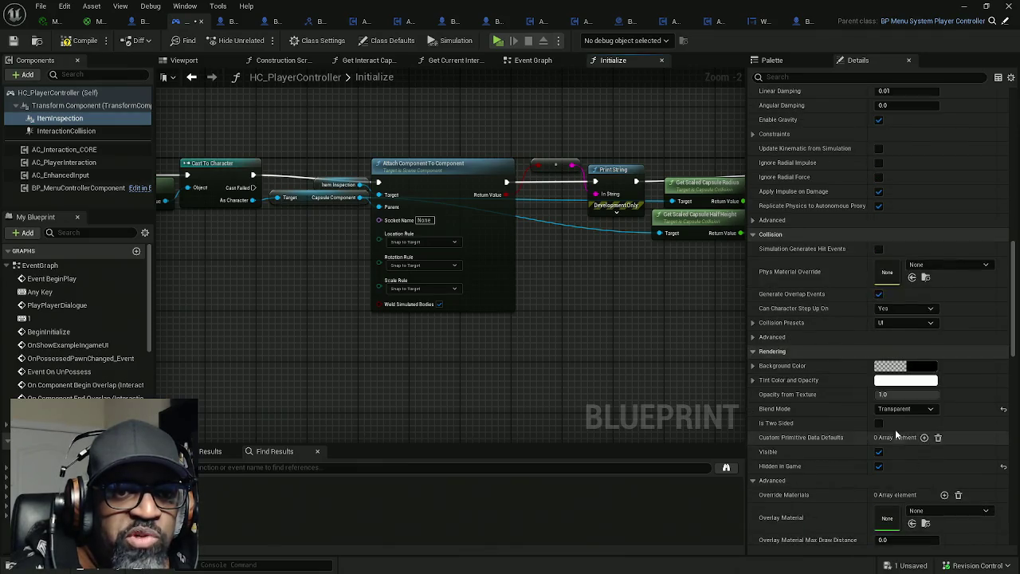
left_click(878, 424)
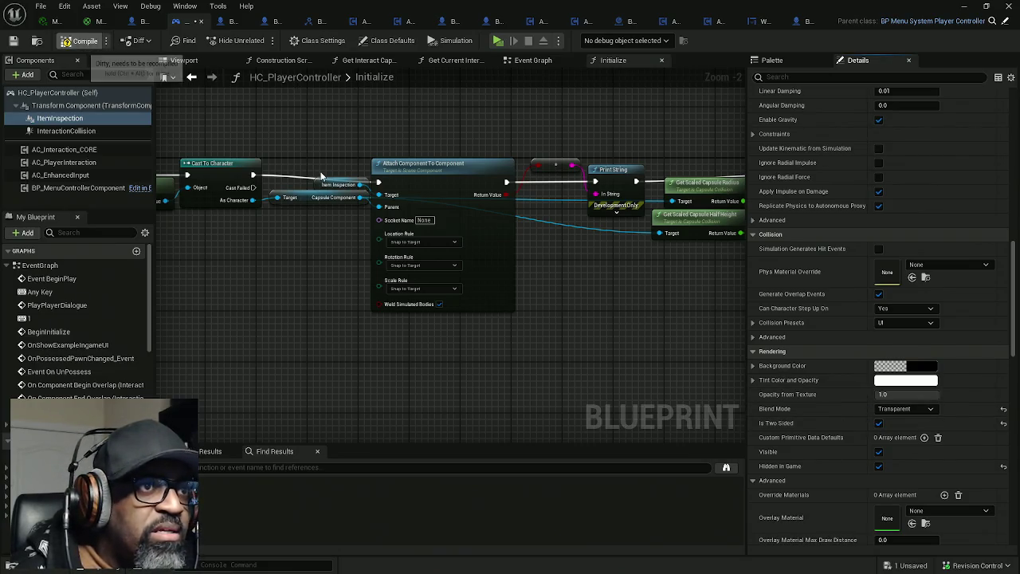
Wire Cast To Character straight to Print String and move the Attach node out of the chain
left_click_drag(322, 164, 420, 164)
mouse_move(597, 177)
left_mouse_down()
mouse_move(613, 195)
mouse_move(457, 108)
mouse_move(375, 164)
mouse_move(343, 171)
left_mouse_up()
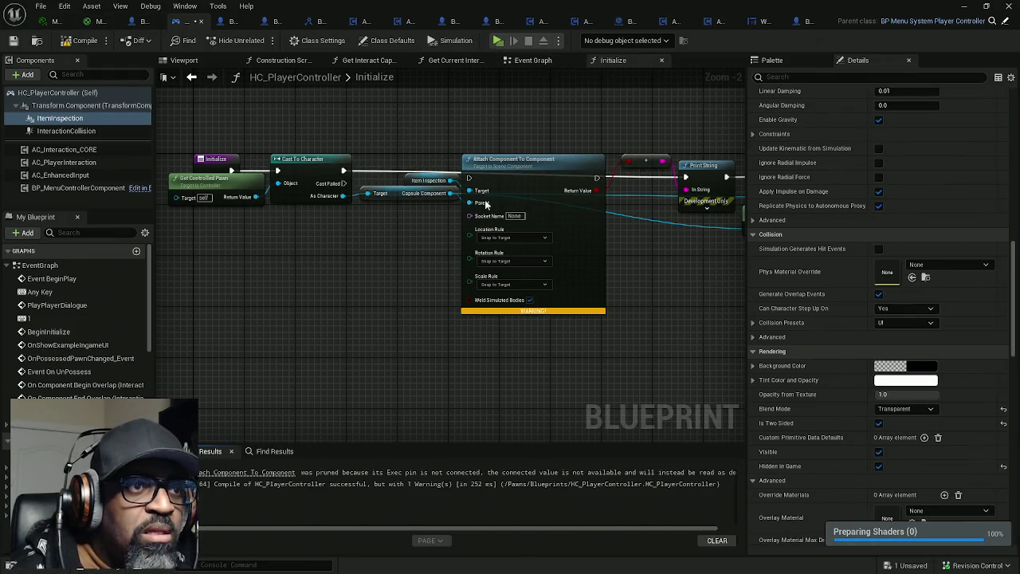
left_click_drag(512, 179, 512, 268)
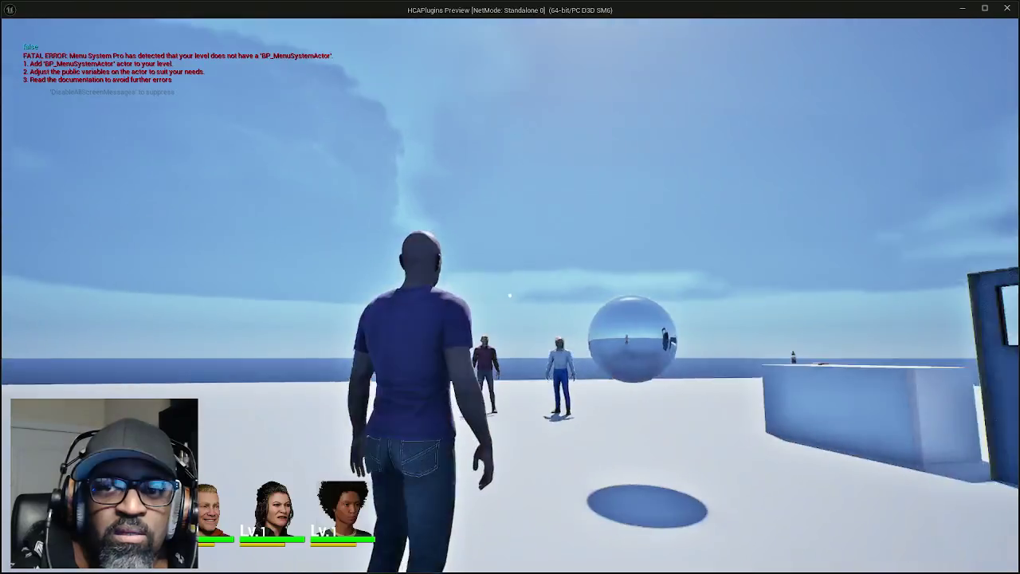
Walk the character to the door, then to the bottle on the low wall, and exit the preview
key("w")
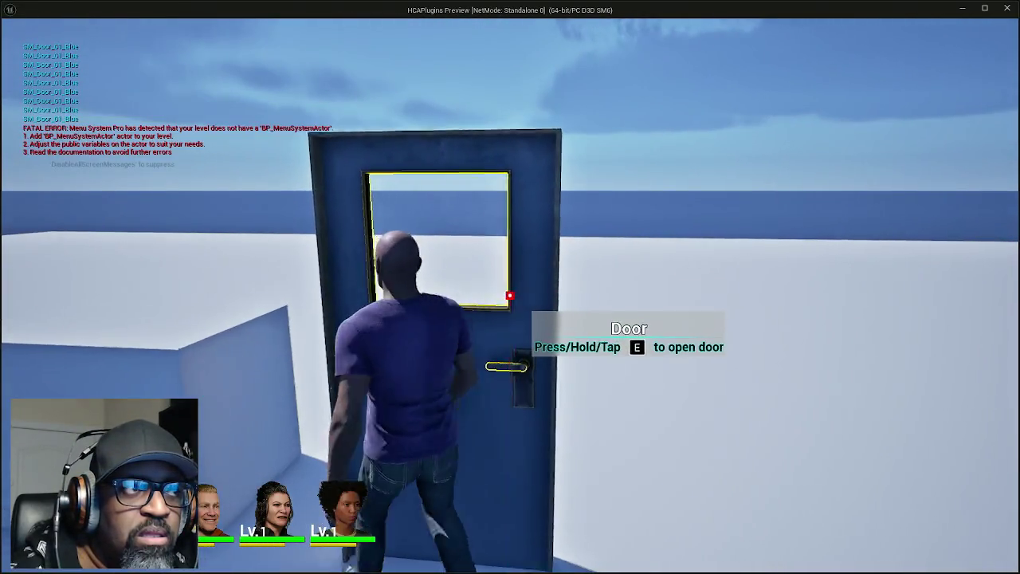
key("a")
key("w")
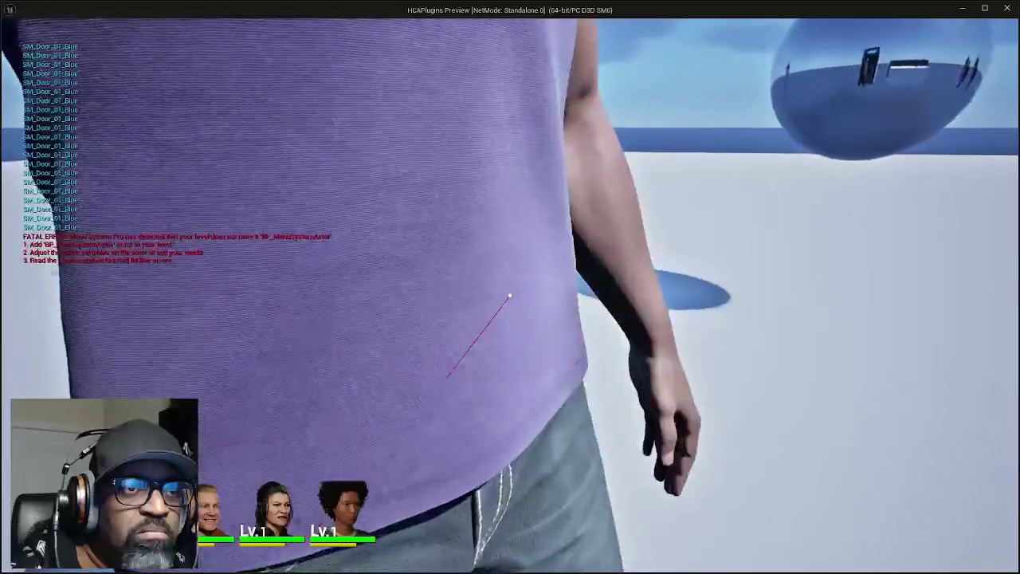
key("w")
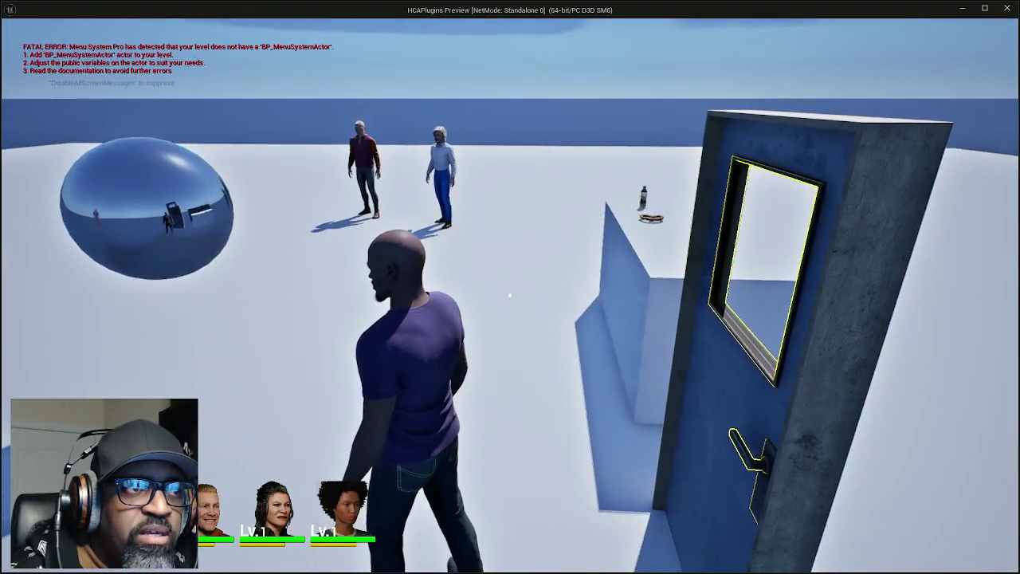
key("a")
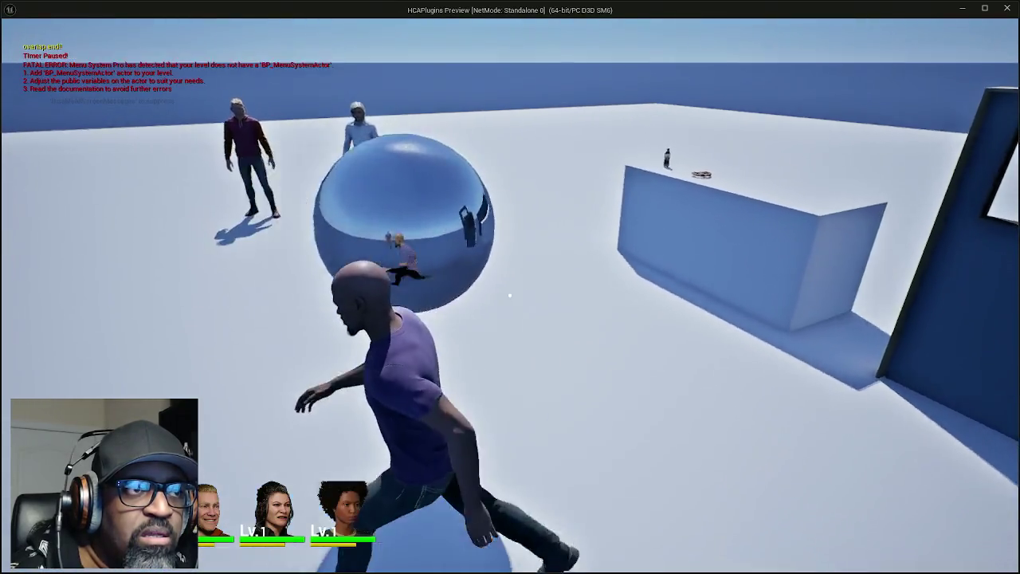
key("w")
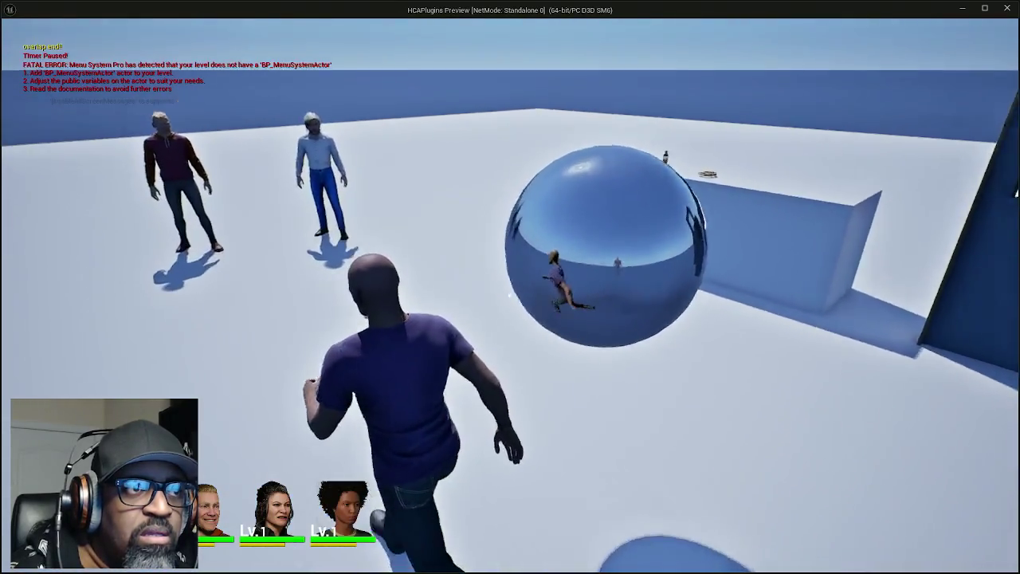
key("w")
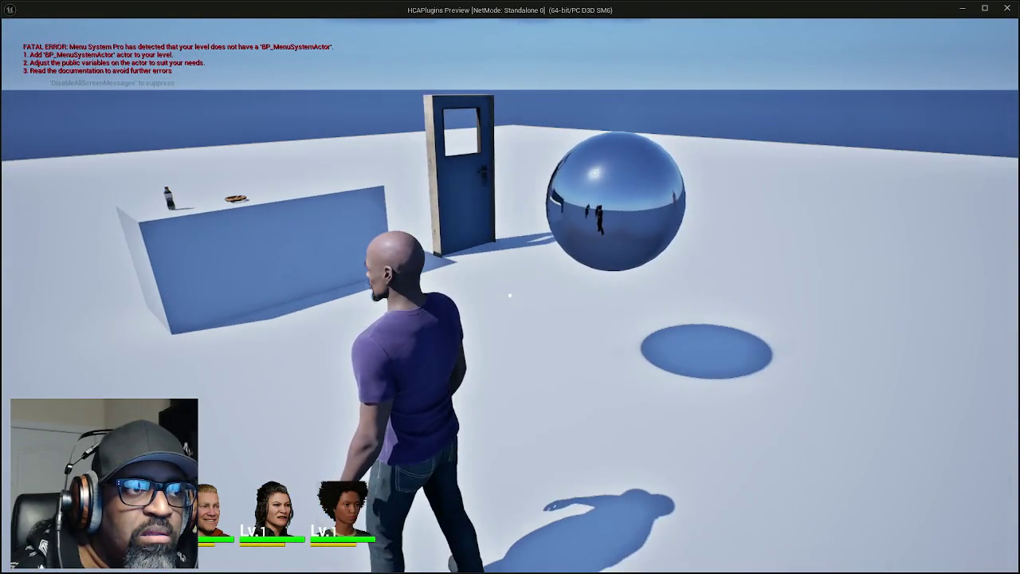
key("w")
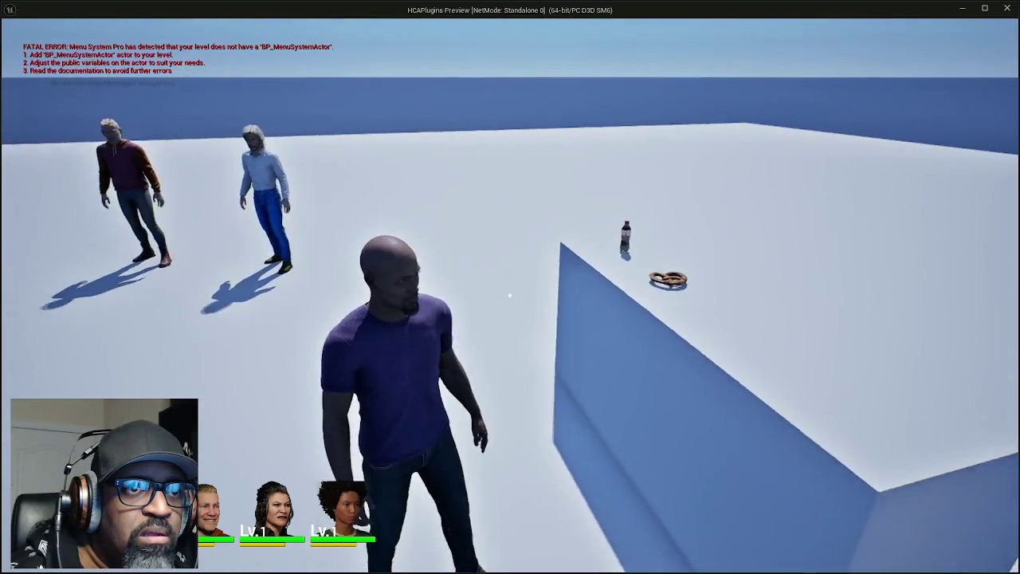
key("e")
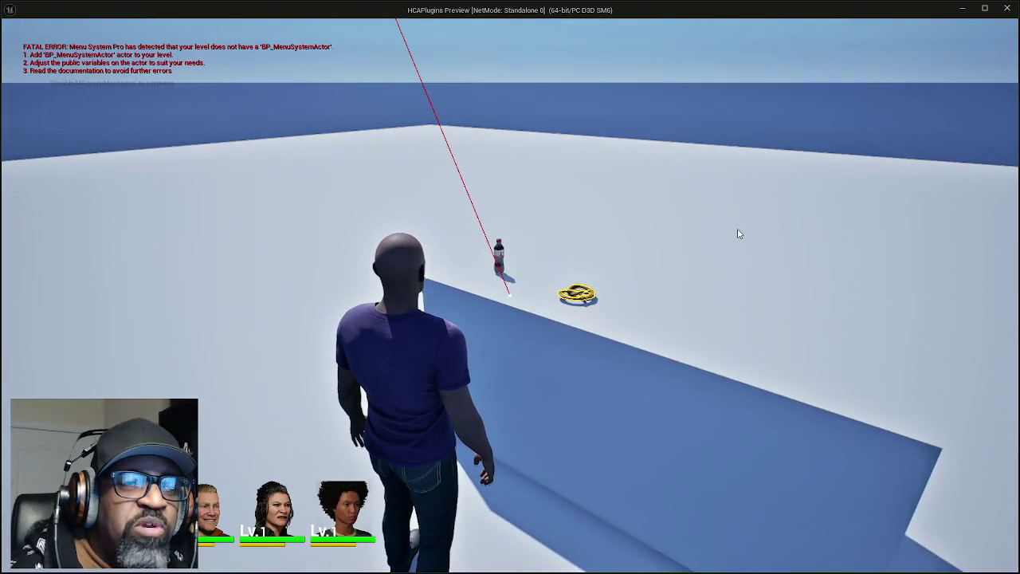
key("Escape")
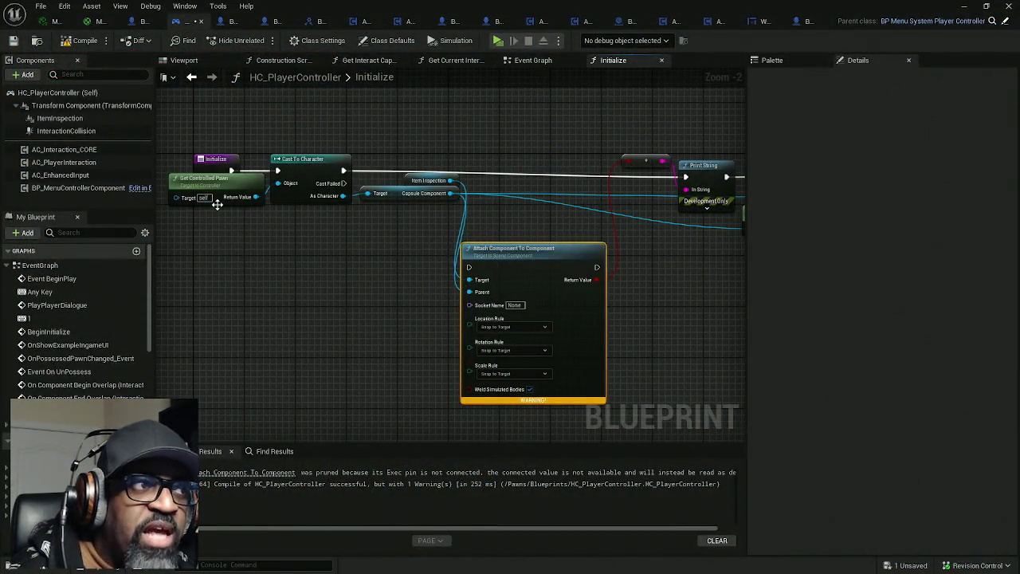
Show ItemInspection's properties and drag the bool-to-string node down beside the Attach node
left_click(53, 119)
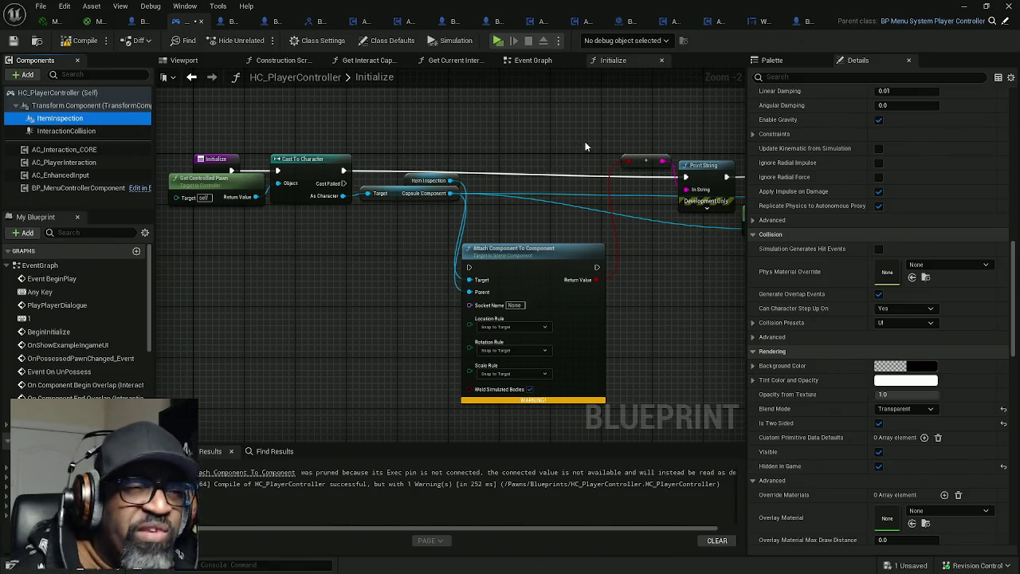
left_click_drag(646, 161, 645, 275)
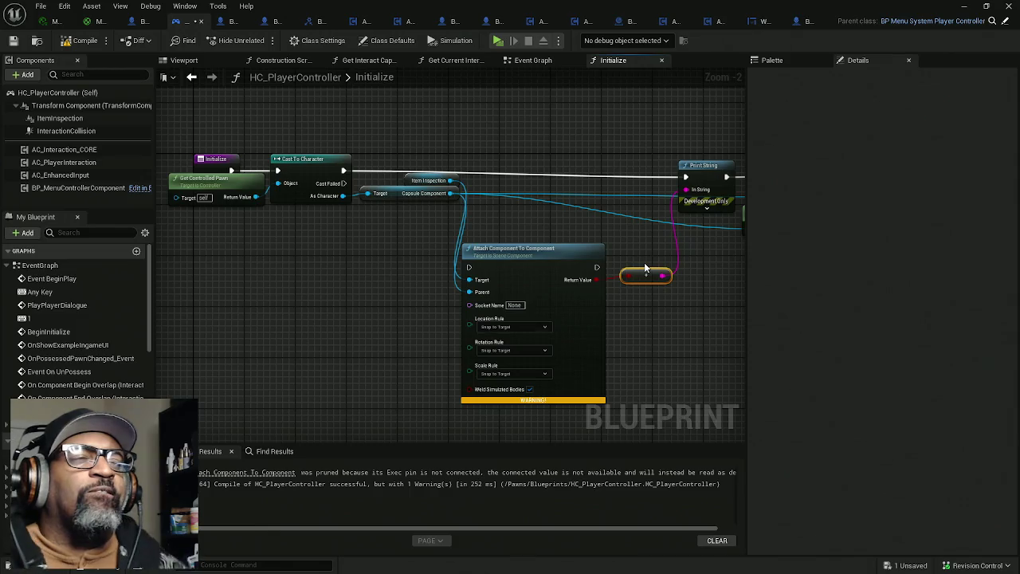
Recompile HC_PlayerController, leaving the Initialize function name unchanged
left_click(79, 41)
double_click(397, 77)
left_click(421, 85)
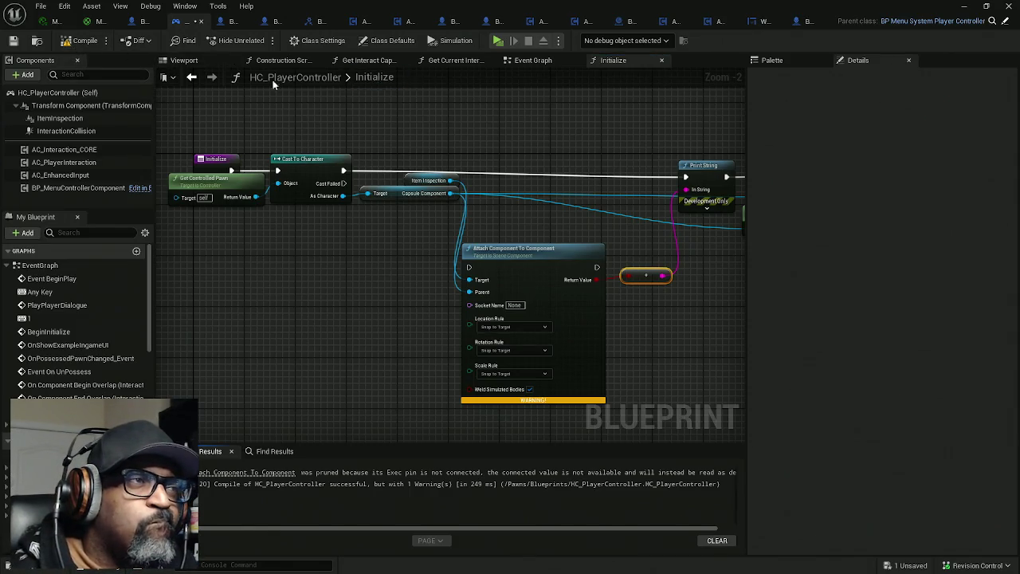
left_click(80, 40)
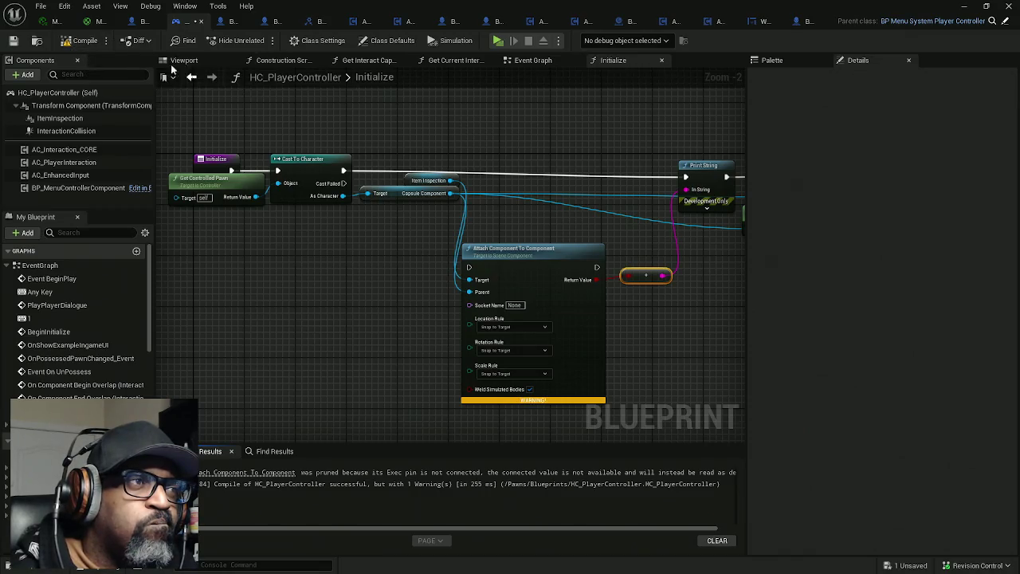
Delete the Attach Component To Component, Print String and pink conversion nodes
mouse_move(470, 239)
left_mouse_down()
mouse_move(401, 197)
mouse_move(459, 328)
mouse_move(577, 352)
left_mouse_up()
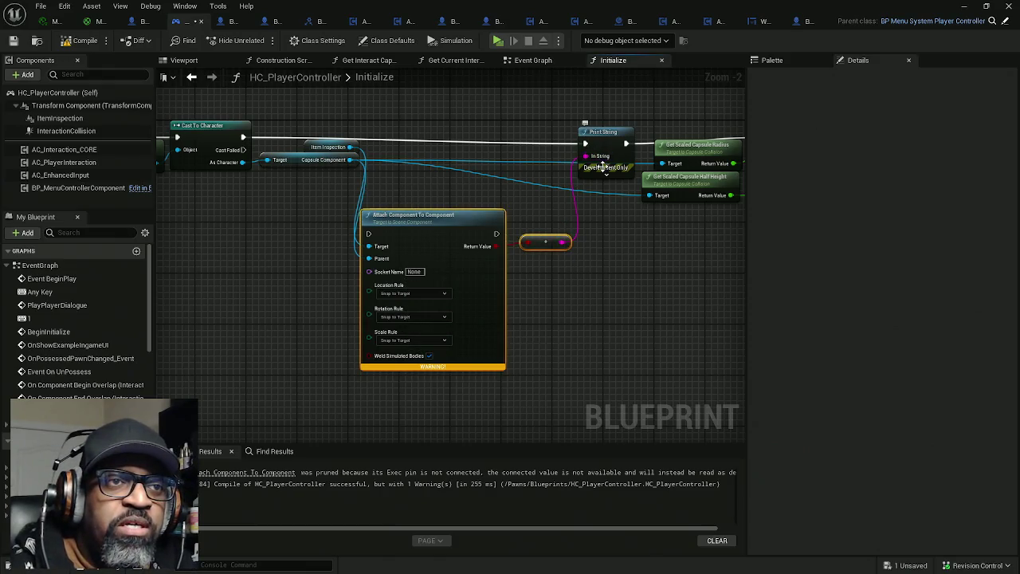
left_click_drag(602, 166, 642, 183)
mouse_move(692, 159)
left_mouse_down()
mouse_move(539, 114)
mouse_move(328, 158)
mouse_move(310, 153)
mouse_move(637, 159)
mouse_move(437, 153)
left_mouse_up()
left_click_drag(608, 198, 502, 323)
key("Delete")
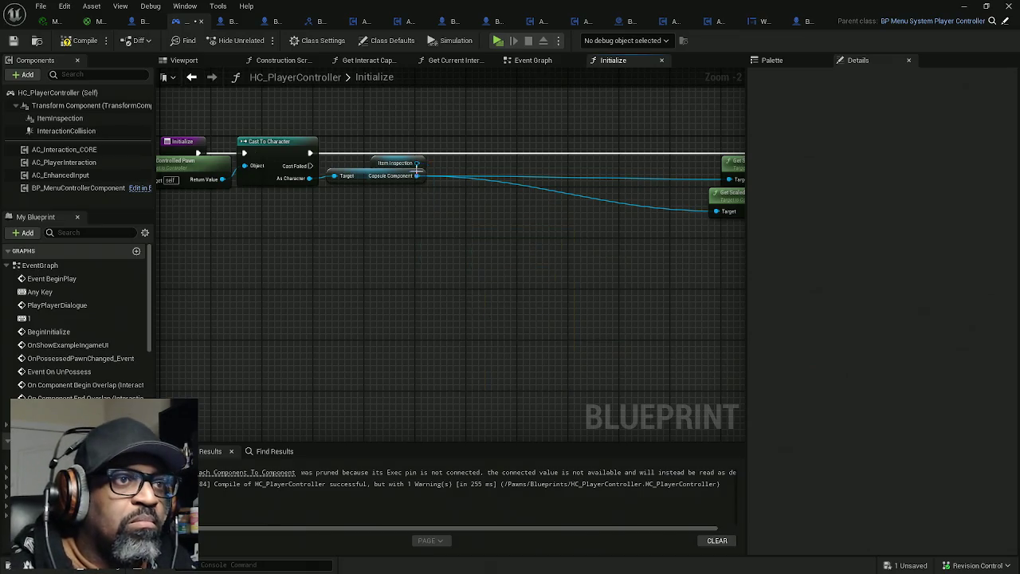
Delete the ItemInspection getter, then compile and save HC_PlayerController
left_click_drag(399, 157, 363, 243)
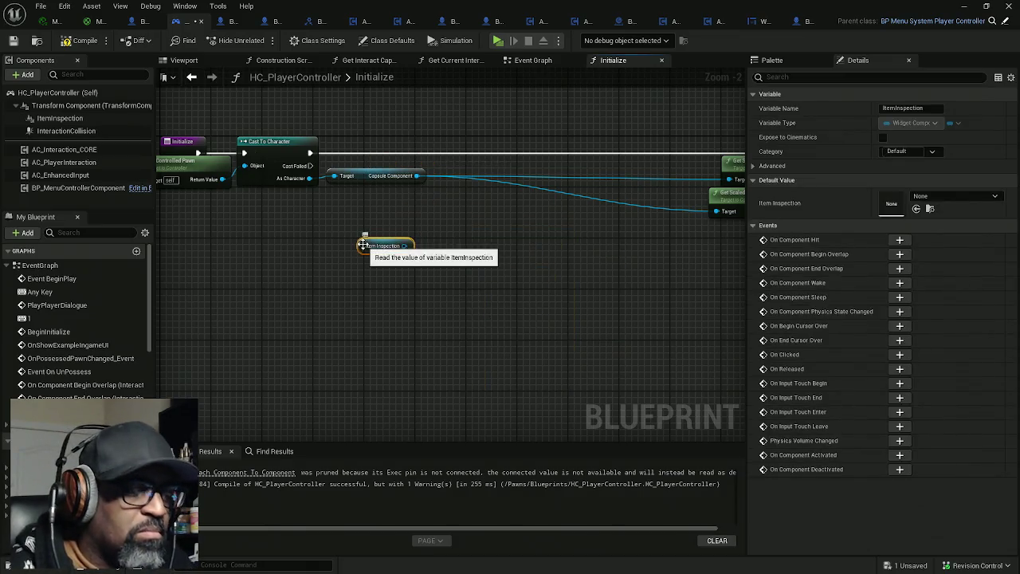
key("Delete")
left_click(80, 41)
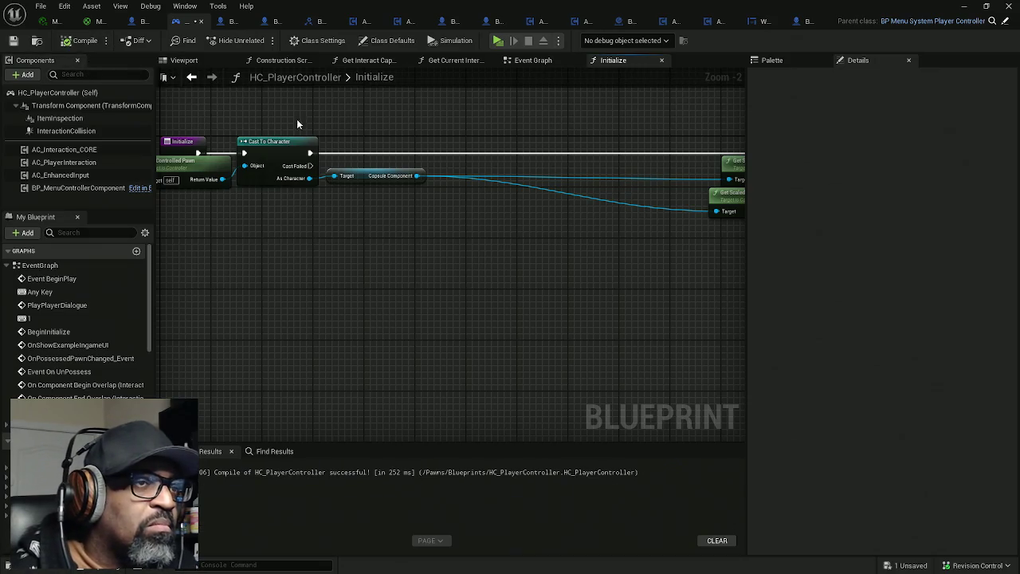
key("ctrl+s")
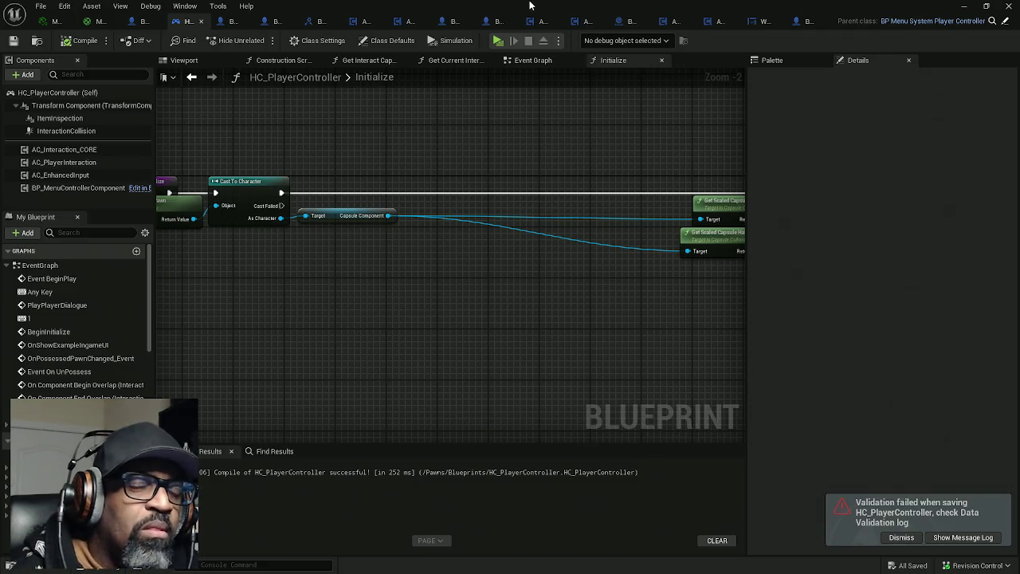
mouse_move(530, 6)
left_mouse_down()
mouse_move(478, 17)
mouse_move(303, 107)
mouse_move(2, 136)
left_mouse_up()
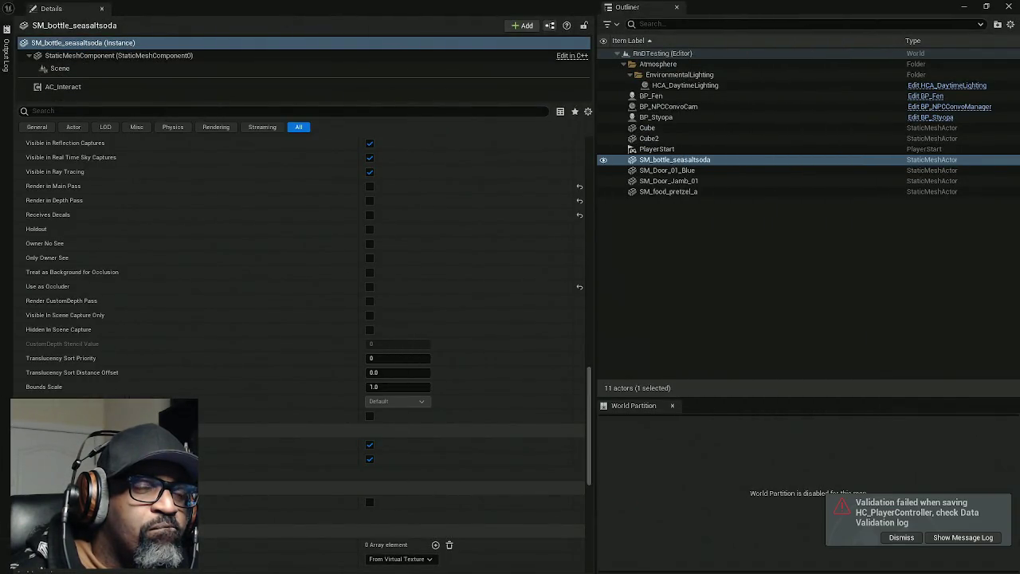
left_click_drag(2, 135, 239, 2)
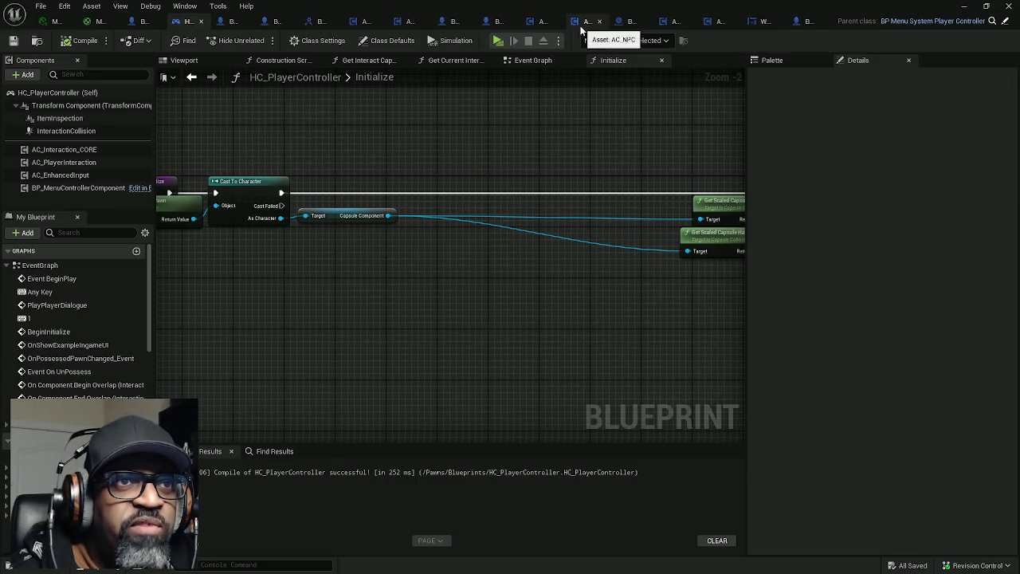
left_click(536, 26)
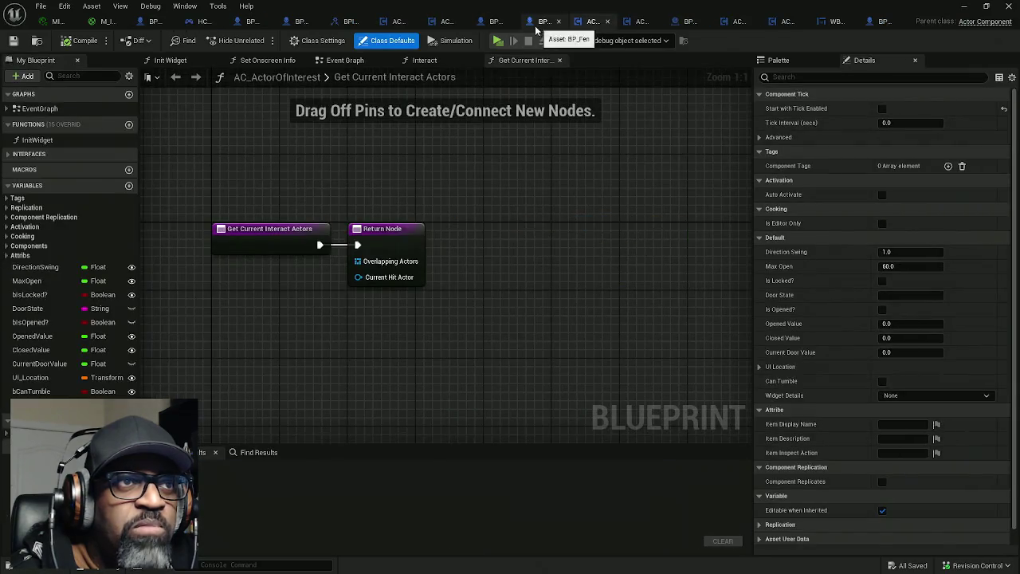
left_click(344, 63)
mouse_move(485, 187)
left_mouse_down()
mouse_move(598, 178)
mouse_move(353, 183)
mouse_move(514, 181)
mouse_move(376, 187)
left_mouse_up()
mouse_move(507, 187)
left_mouse_down()
mouse_move(744, 205)
mouse_move(348, 200)
left_mouse_up()
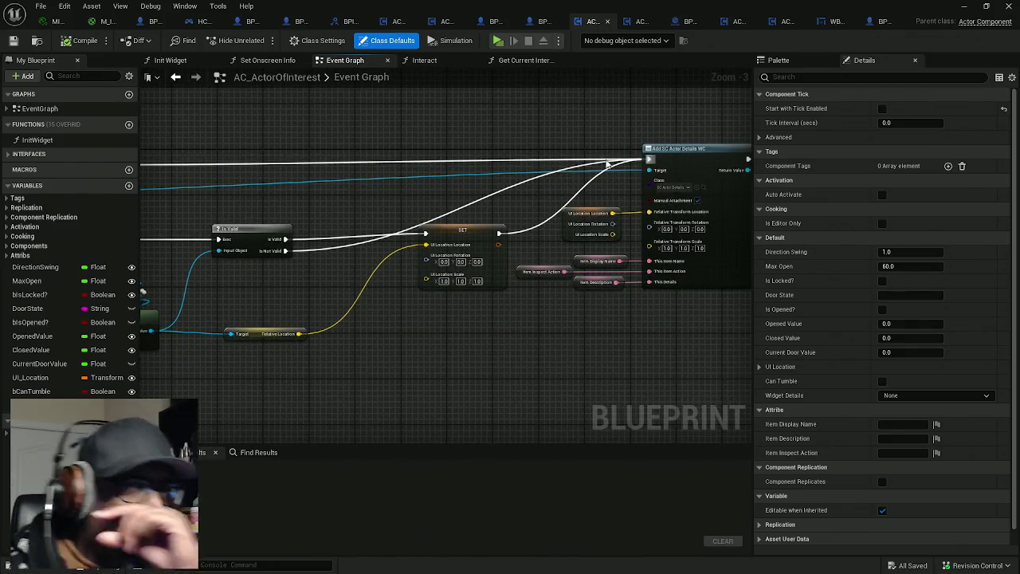
left_click_drag(604, 168, 419, 177)
left_click_drag(494, 109, 562, 200)
scroll(524, 165, "up", 3)
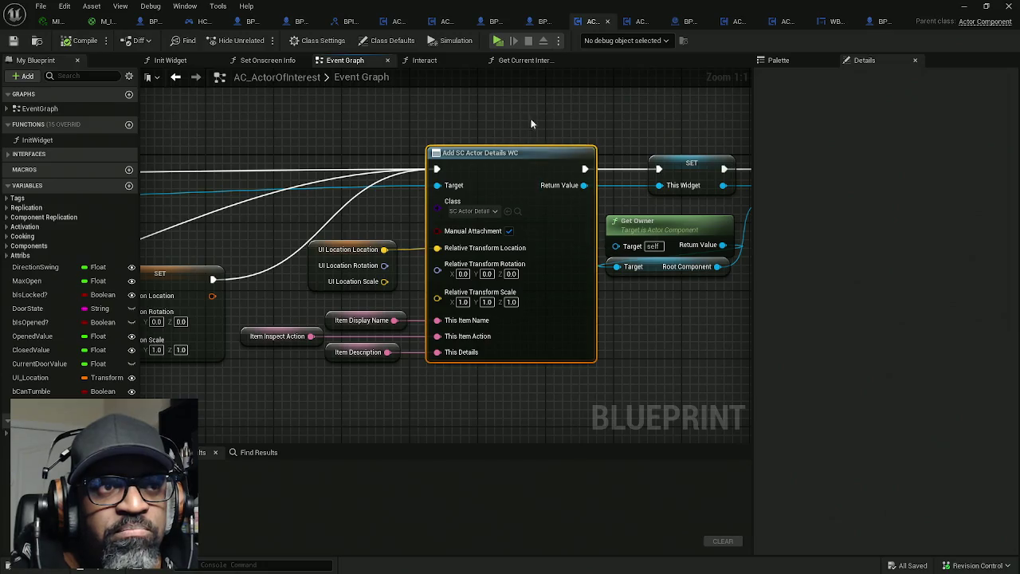
left_click_drag(536, 125, 554, 266)
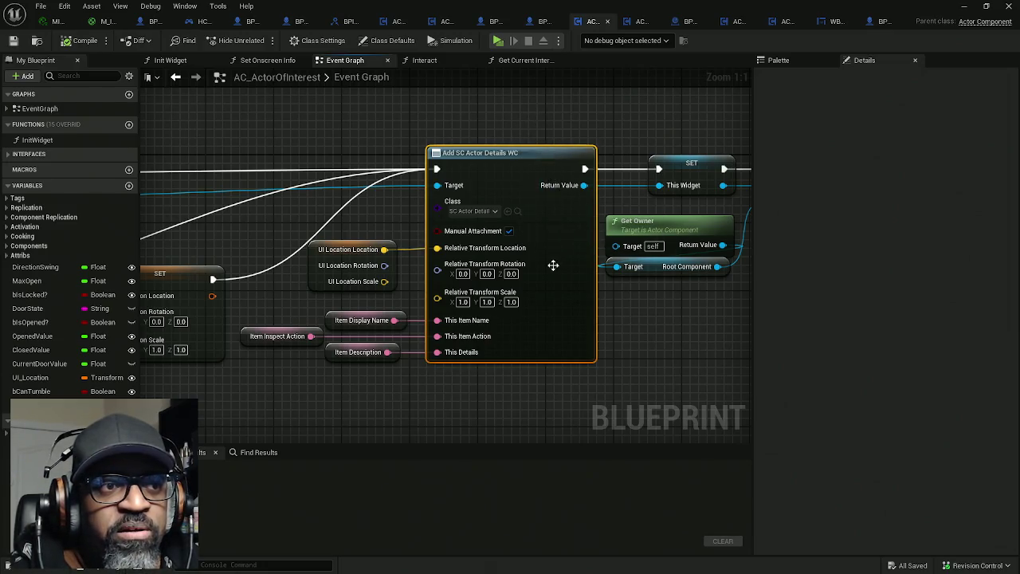
mouse_move(505, 126)
left_mouse_down()
mouse_move(546, 240)
mouse_move(507, 121)
mouse_move(544, 205)
left_mouse_up()
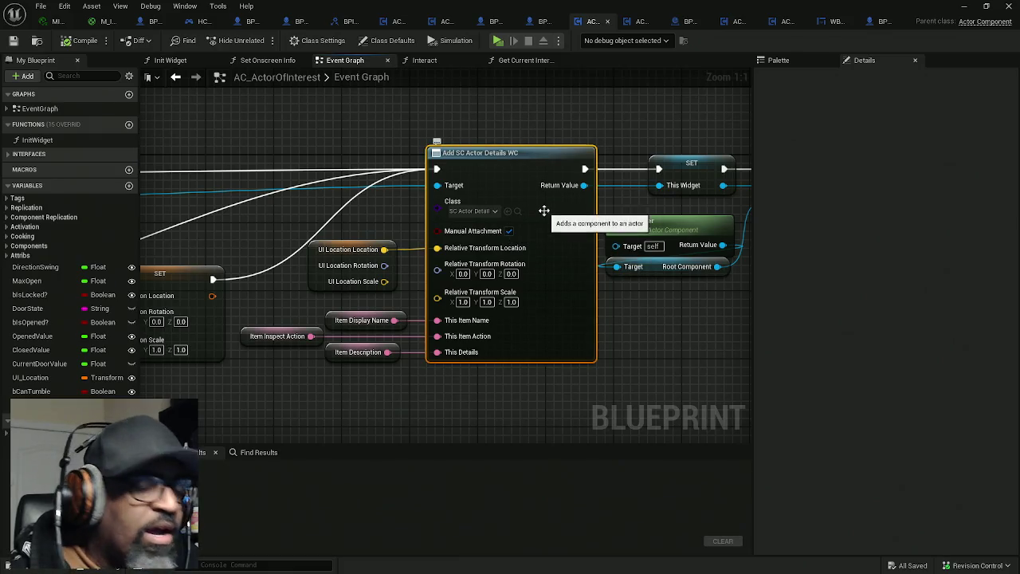
left_click_drag(477, 119, 519, 129)
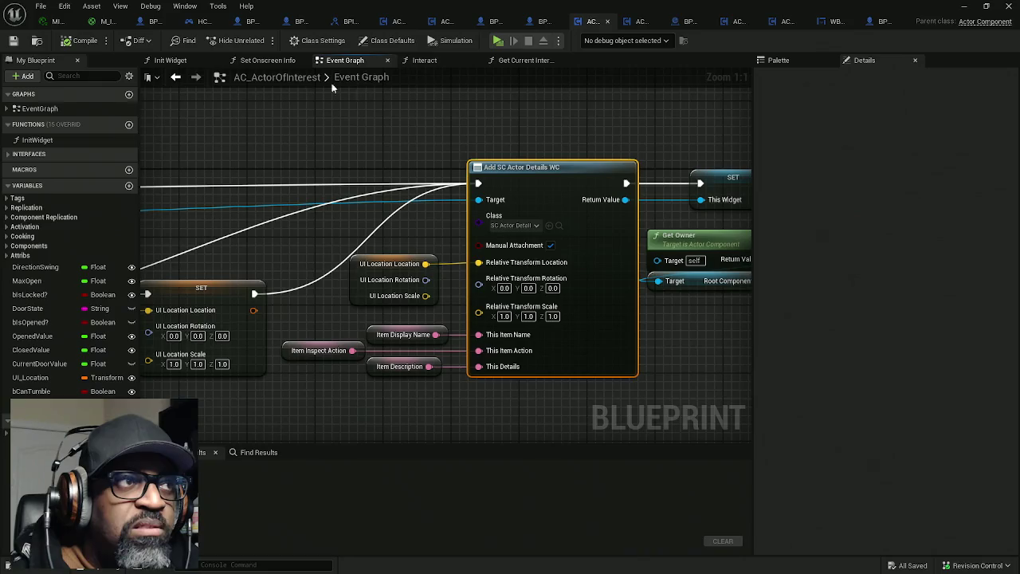
left_click(199, 20)
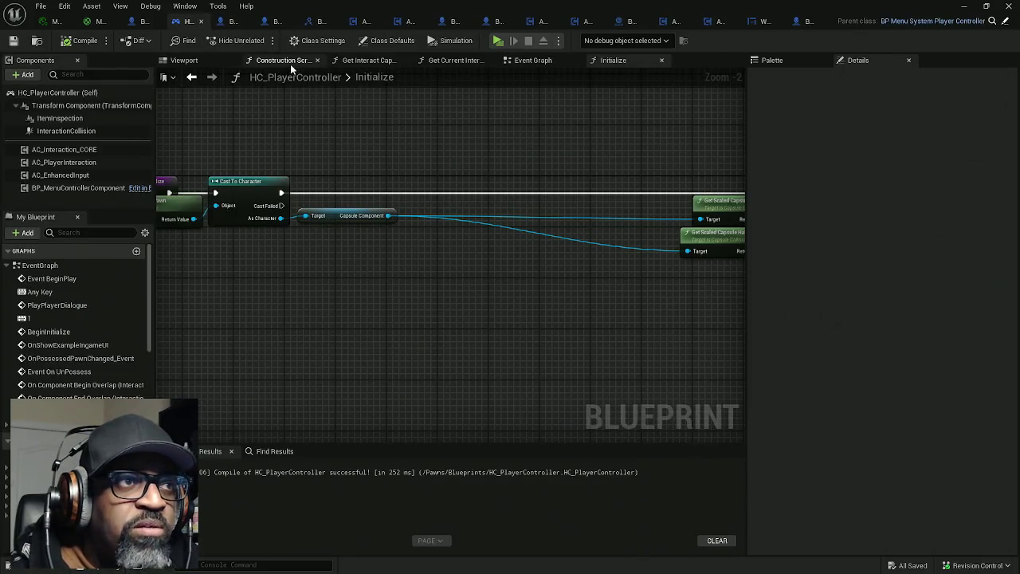
Return to the Event Graph and select the SetTumblerWidgetState node group
left_click(661, 62)
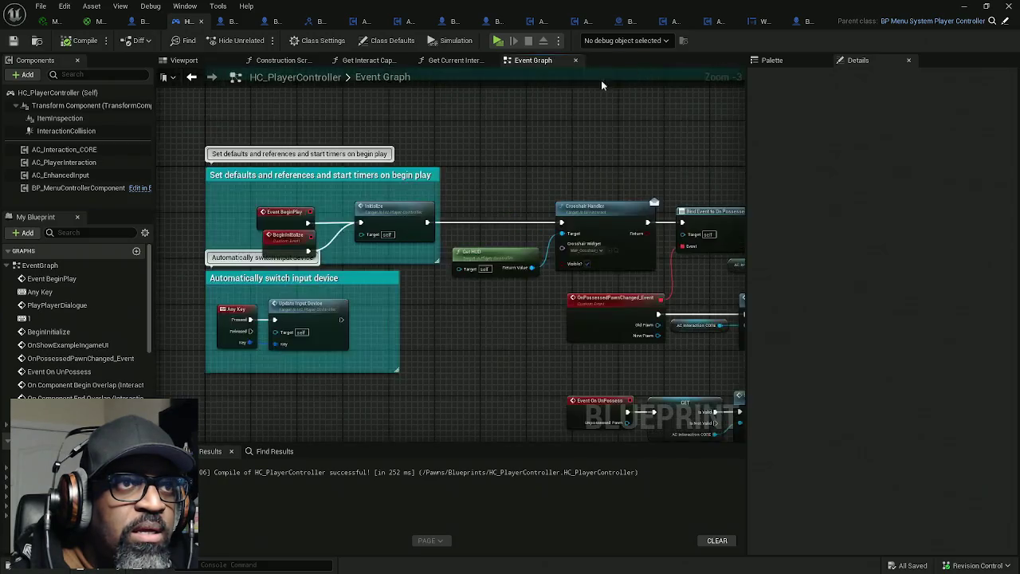
scroll(506, 116, "down", 9)
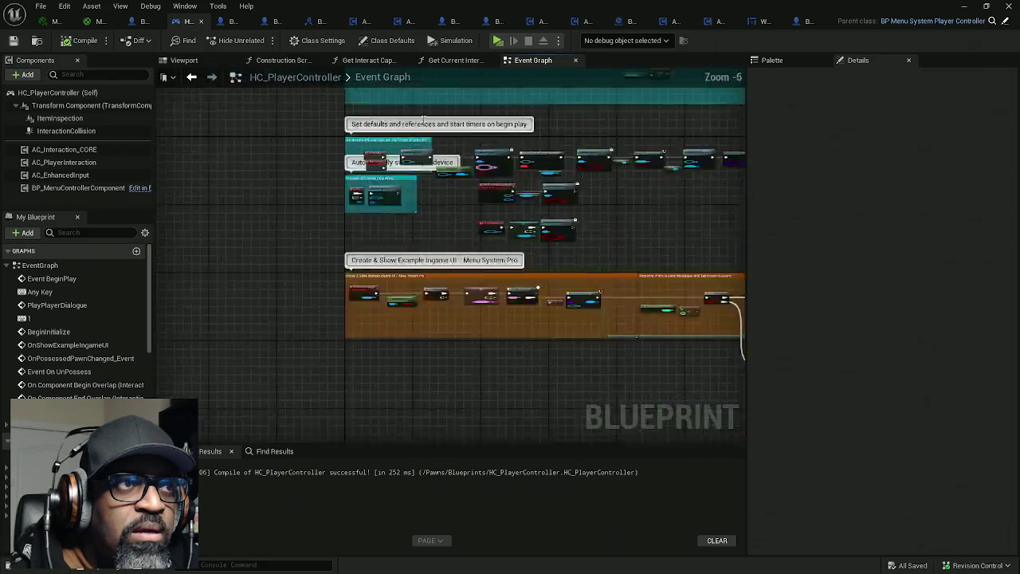
scroll(438, 270, "up", 9)
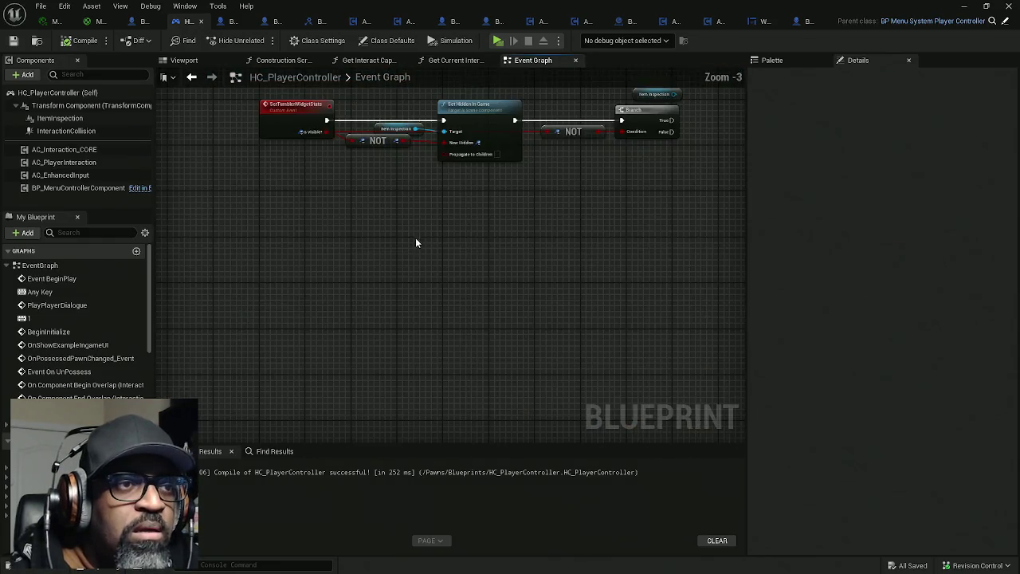
left_click_drag(389, 171, 359, 292)
mouse_move(342, 149)
left_mouse_down()
mouse_move(474, 300)
mouse_move(604, 338)
mouse_move(451, 327)
mouse_move(627, 337)
left_mouse_up()
Shift the row of nodes after Initialize, including the Crosshair Handler chain, to the right
left_click_drag(463, 186, 455, 320)
scroll(462, 292, "down", 9)
left_click_drag(503, 192, 496, 289)
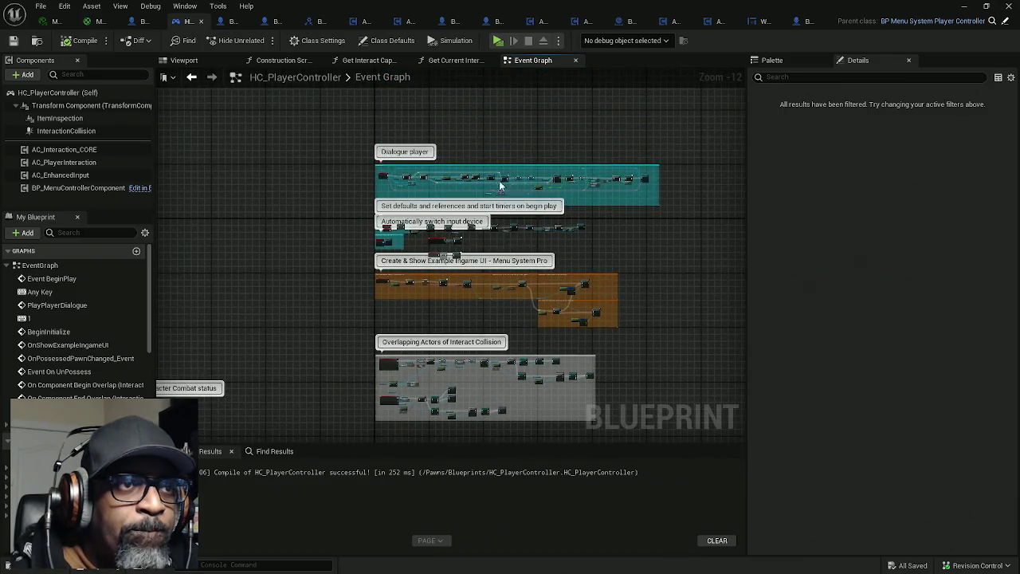
scroll(528, 179, "up", 4)
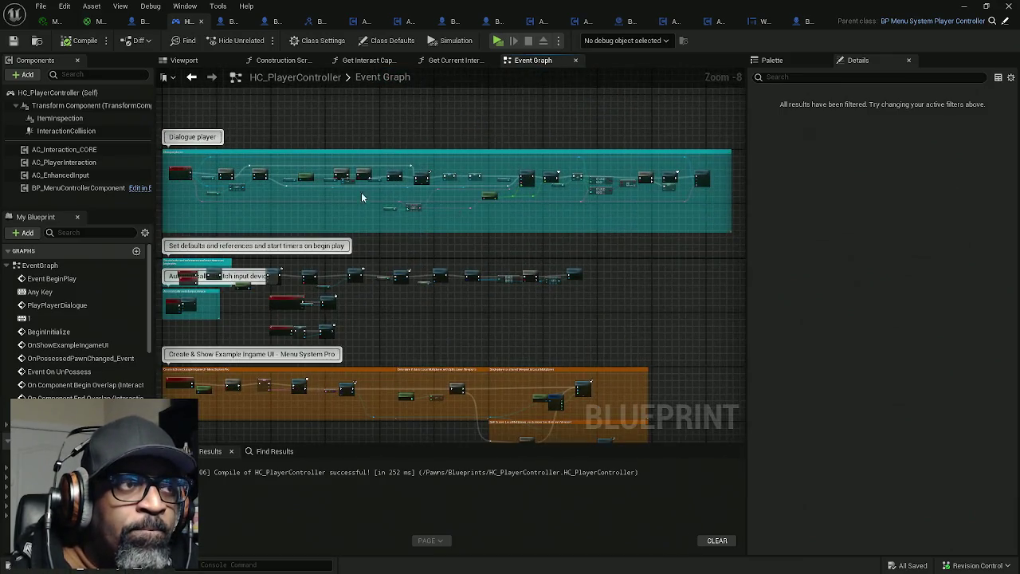
left_click_drag(377, 199, 507, 185)
scroll(506, 184, "up", 4)
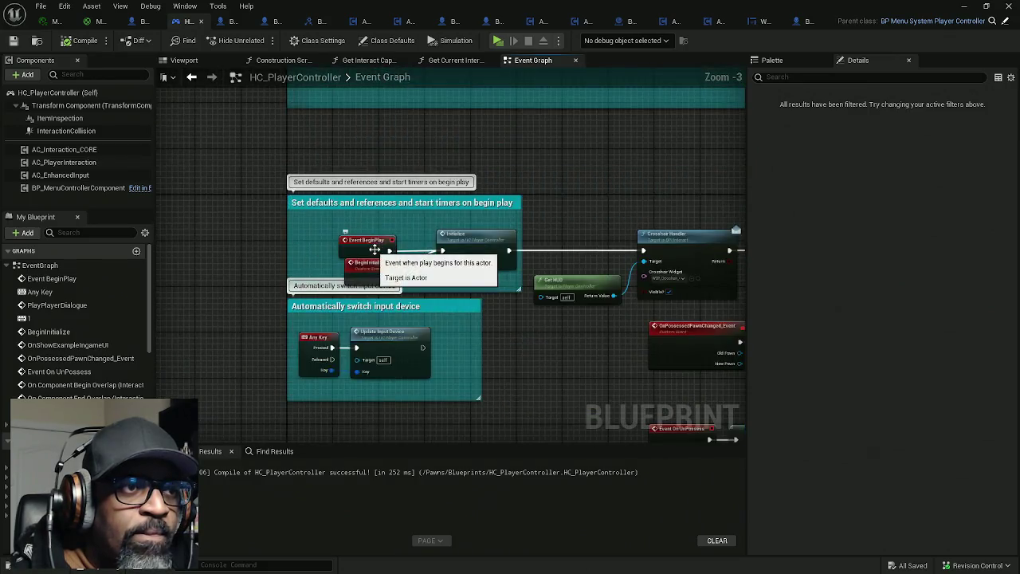
scroll(571, 257, "down", 4)
mouse_move(570, 257)
left_mouse_down()
mouse_move(350, 222)
mouse_move(448, 224)
left_mouse_up()
scroll(402, 226, "up", 2)
scroll(402, 226, "down", 2)
mouse_move(673, 196)
left_mouse_down()
mouse_move(376, 233)
mouse_move(227, 234)
mouse_move(309, 228)
left_mouse_up()
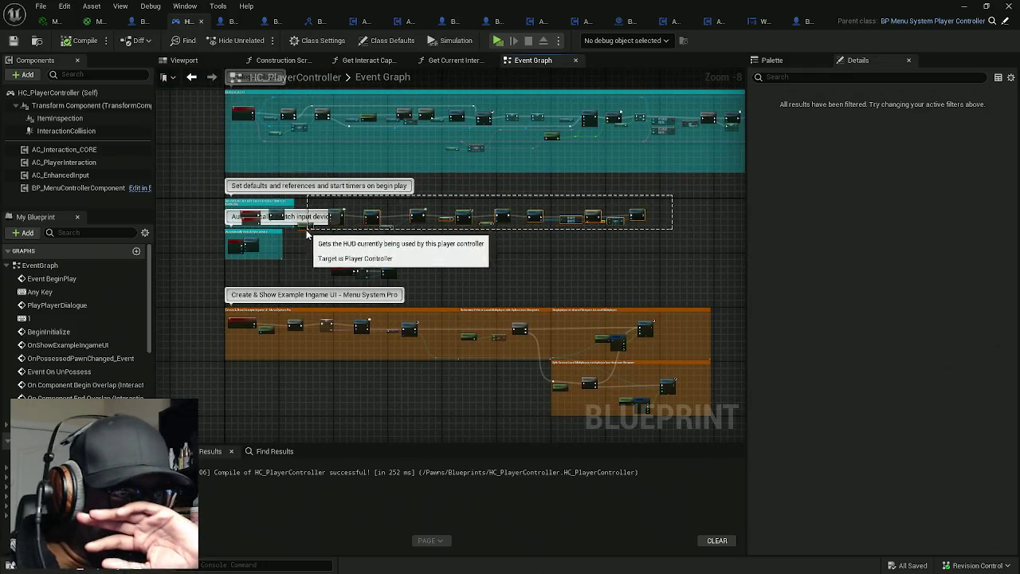
scroll(299, 235, "up", 5)
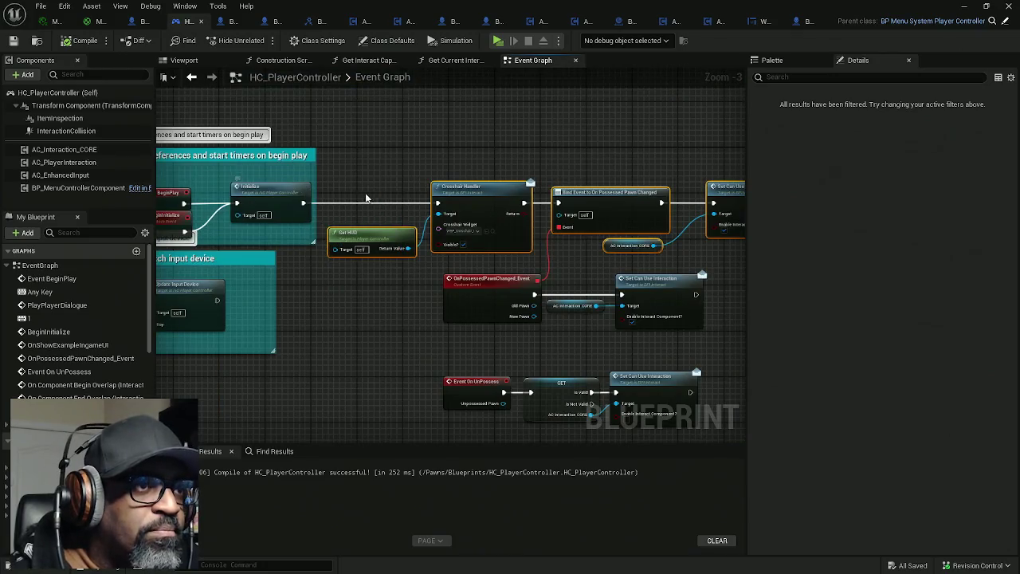
mouse_move(368, 194)
left_mouse_down()
mouse_move(550, 194)
mouse_move(520, 199)
left_mouse_up()
Move the OnPossessed, OnUnPossess and middle-row node groups to the right
left_click_drag(353, 209, 542, 326)
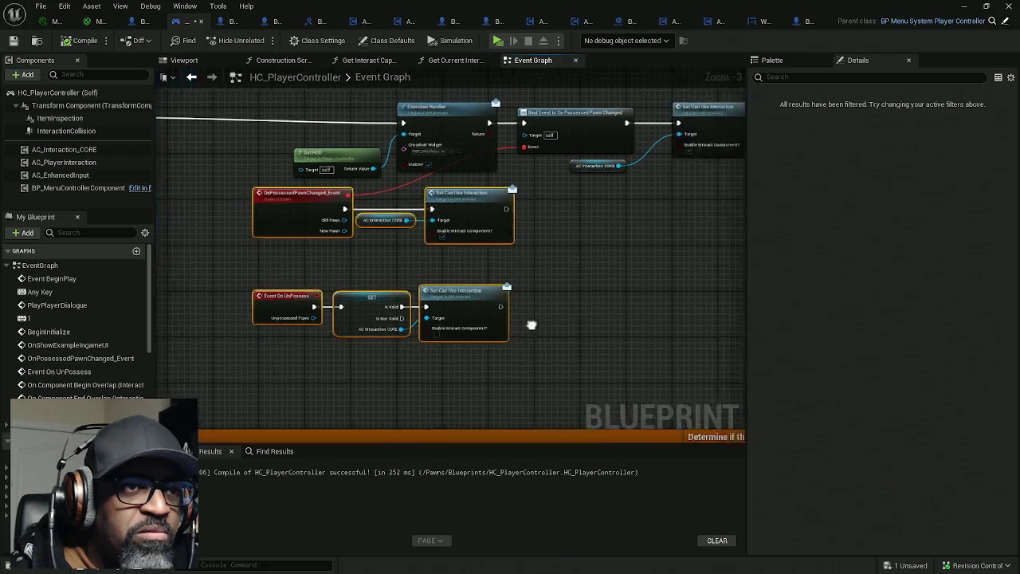
mouse_move(407, 236)
left_mouse_down()
mouse_move(550, 256)
mouse_move(380, 263)
left_mouse_up()
scroll(548, 251, "down", 3)
left_click_drag(687, 194, 274, 239)
left_click_drag(349, 219, 385, 212)
mouse_move(281, 249)
left_mouse_down()
mouse_move(422, 317)
mouse_move(389, 292)
mouse_move(400, 284)
left_mouse_up()
scroll(382, 247, "up", 4)
left_click_drag(375, 241, 417, 270)
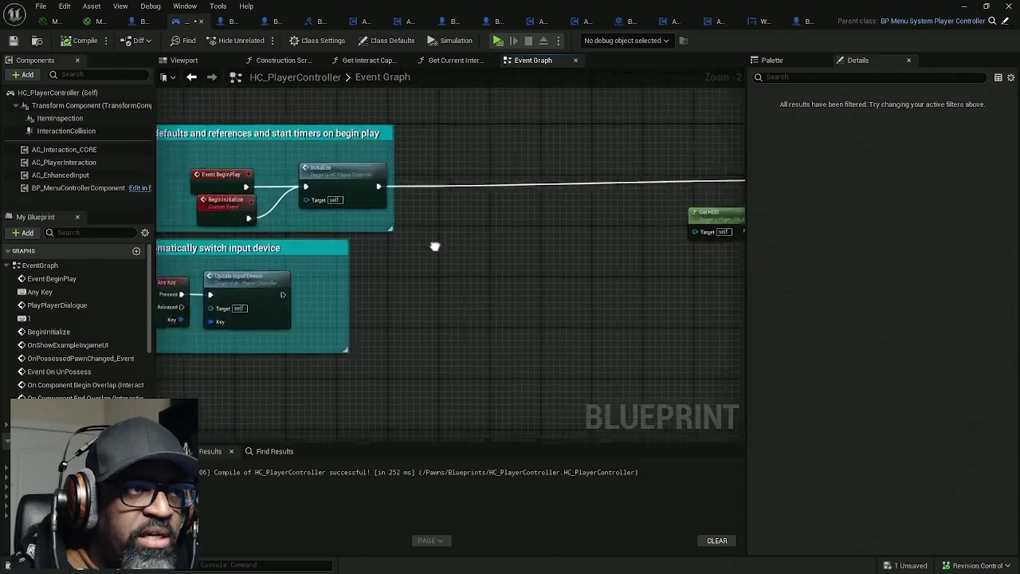
Paste an Add SC Actor Details WC node and place it after Initialize
left_click_drag(339, 157, 412, 219)
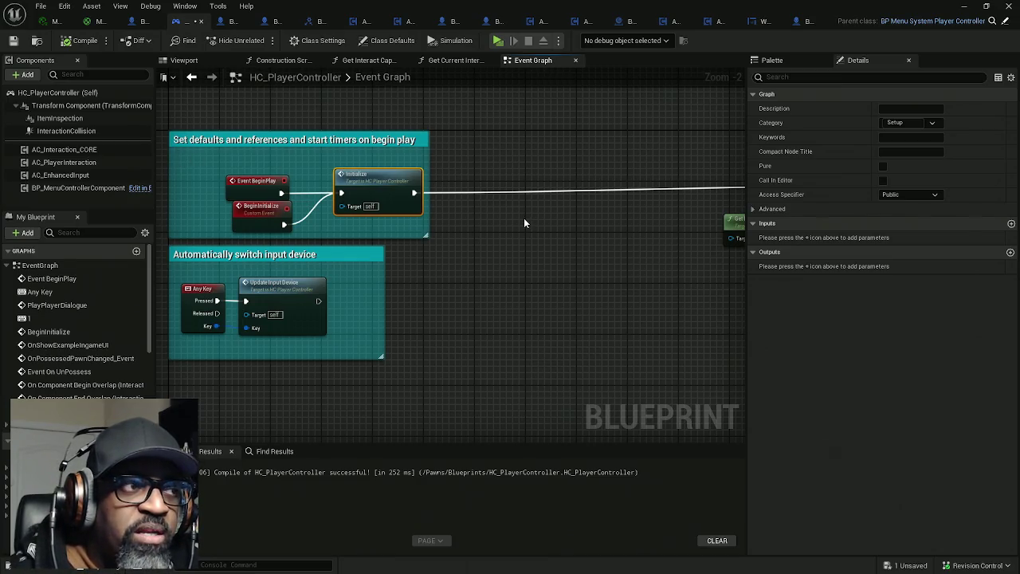
left_click_drag(501, 217, 451, 222)
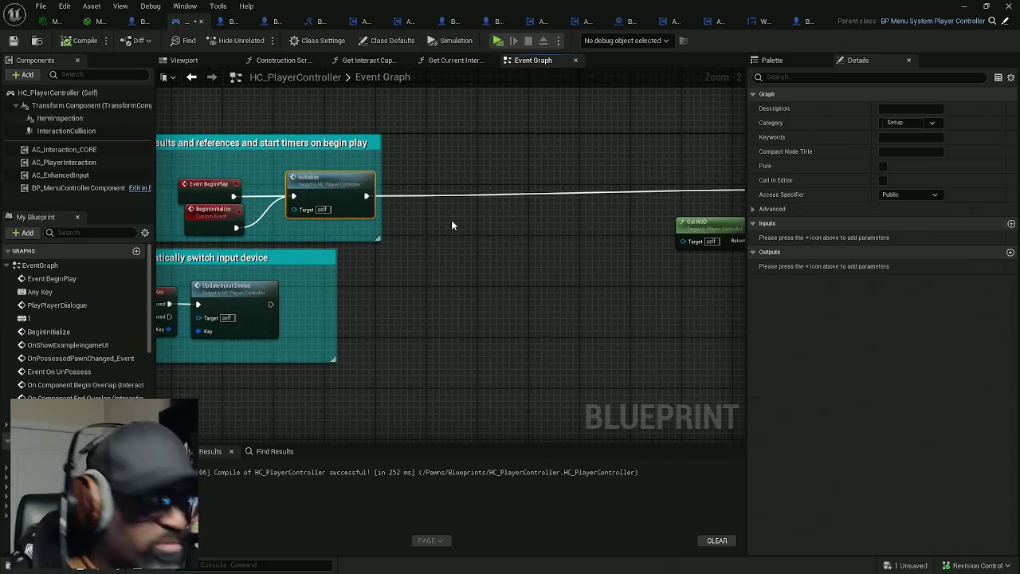
left_click(450, 223)
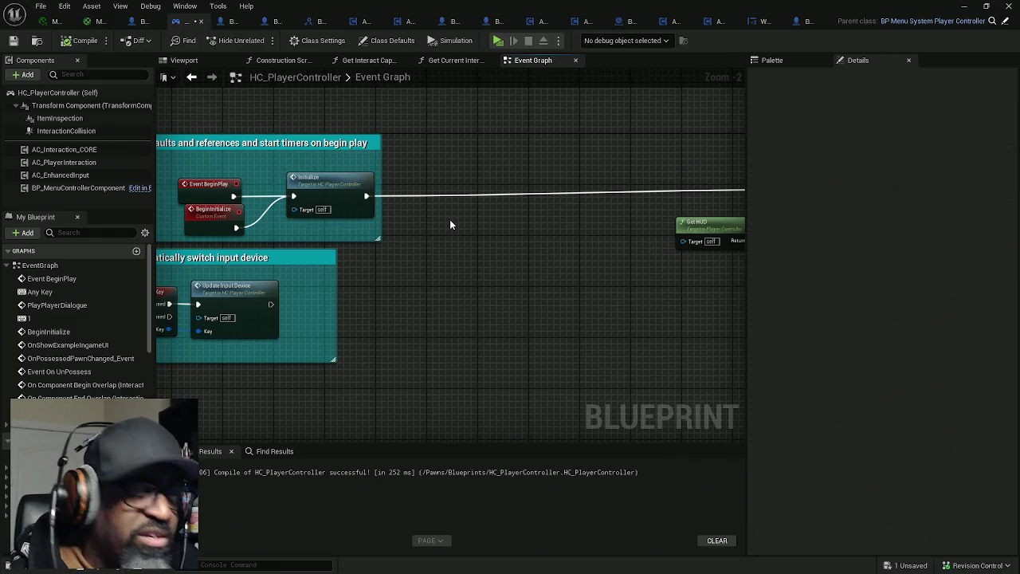
key("ctrl+v")
left_click_drag(502, 234, 527, 204)
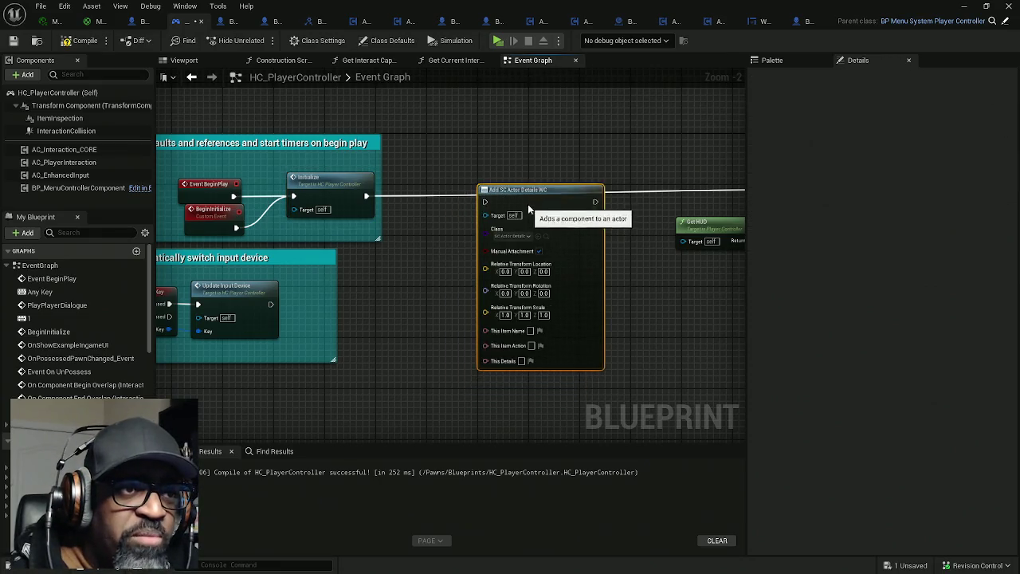
Wire Add SC Actor Details WC between Initialize and the next node in the chain
key("q")
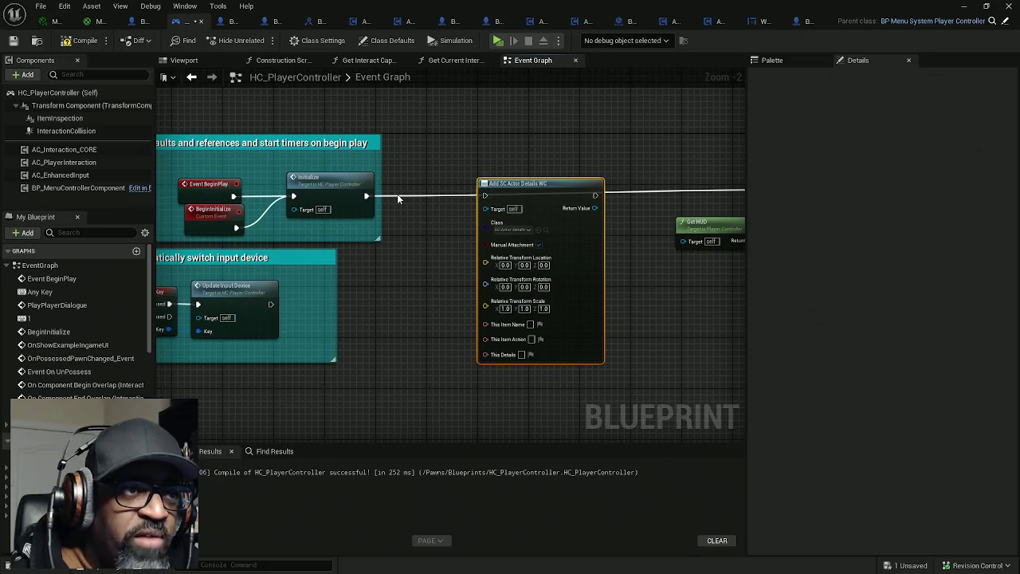
left_click_drag(365, 196, 595, 195)
left_click_drag(485, 195, 366, 196)
left_click_drag(512, 197, 424, 196)
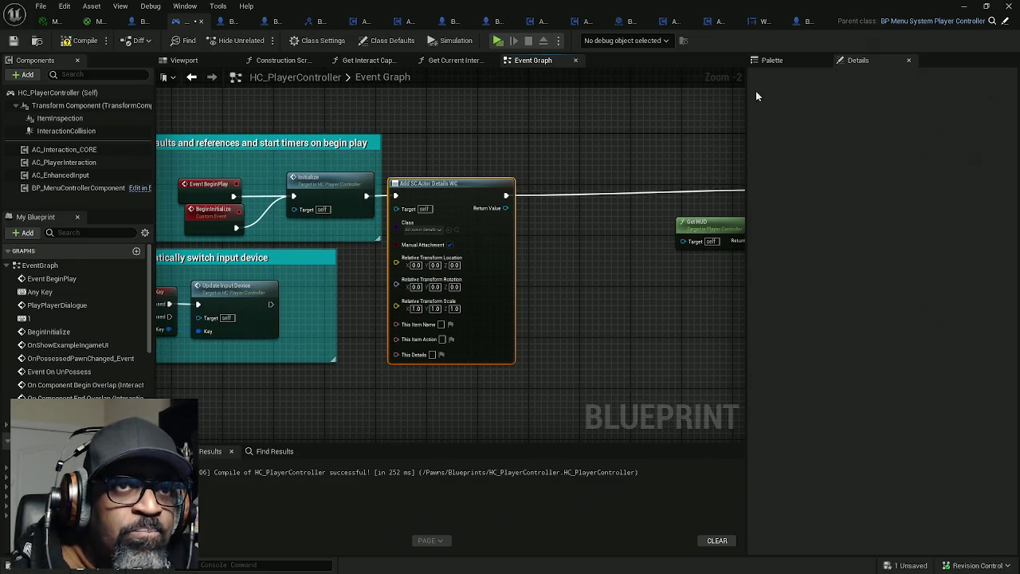
Glance at WBP_ItemInspection, then restore down the Blueprint window to reveal the level editor
left_click(756, 23)
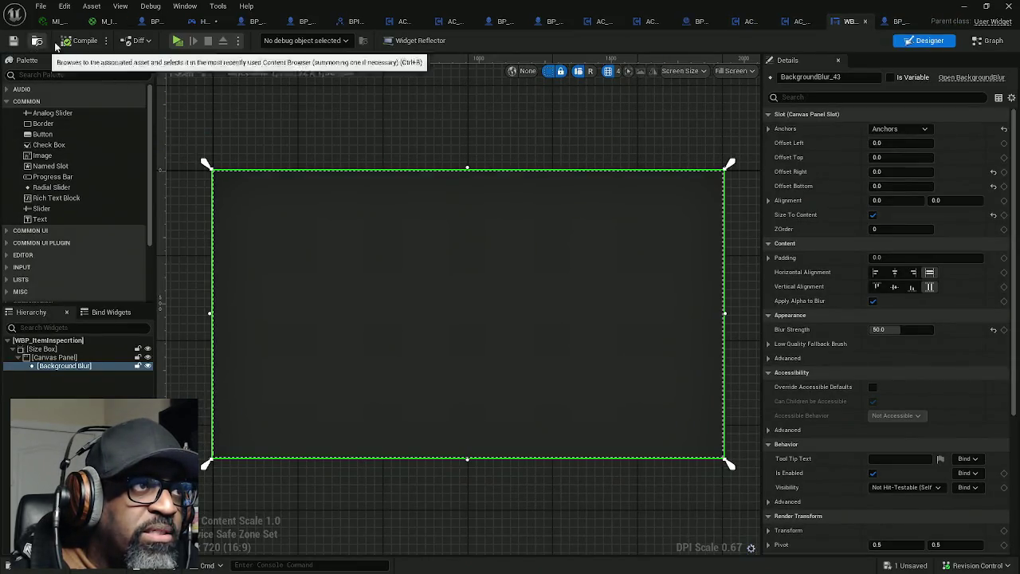
left_click(204, 21)
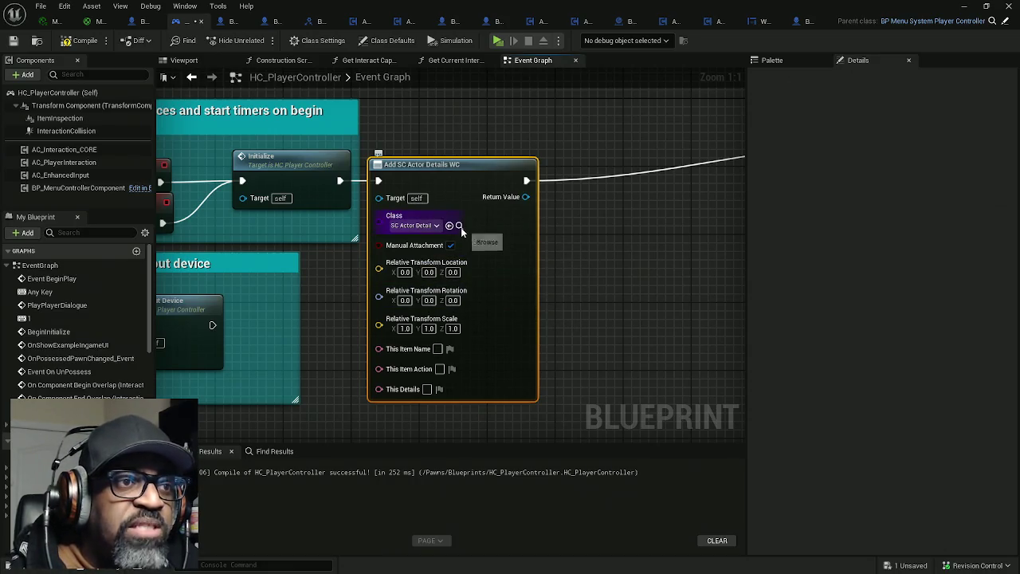
double_click(928, 6)
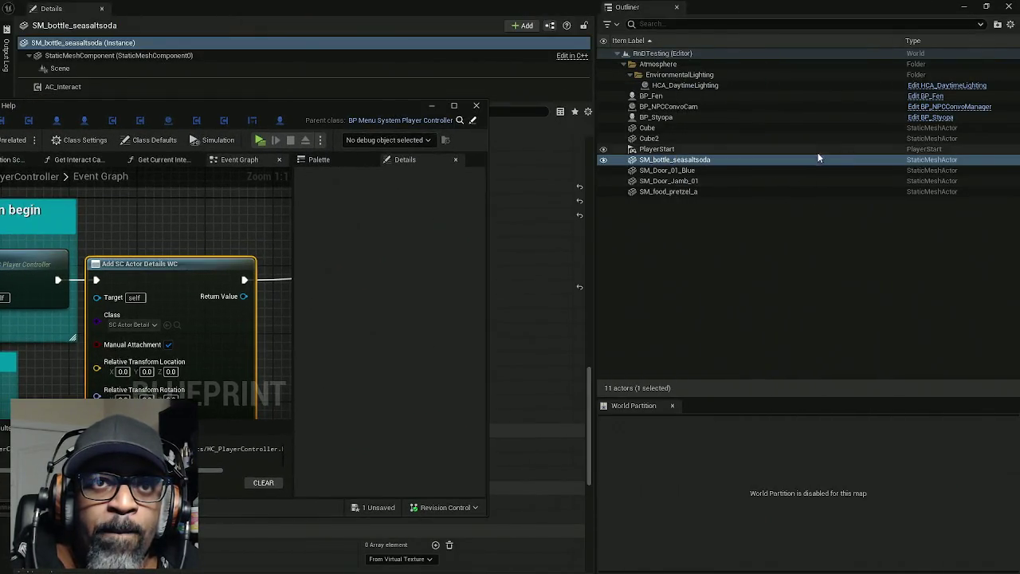
Open SC_ActorDetailsWC from the Content Browser, maximized, on its Event Graph
mouse_move(694, 6)
left_mouse_down()
mouse_move(869, 7)
mouse_move(92, 198)
mouse_move(0, 199)
left_mouse_up()
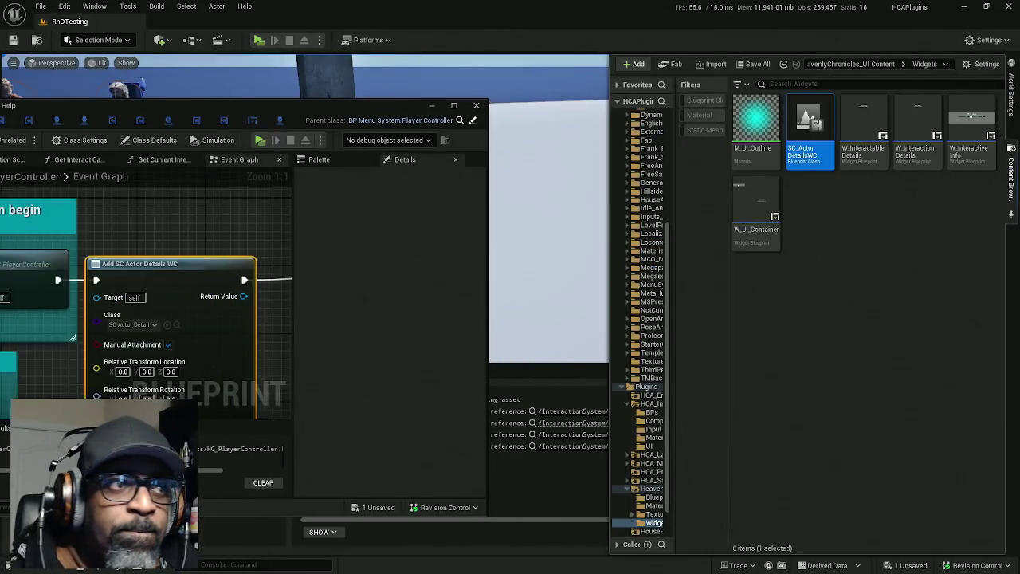
double_click(806, 121)
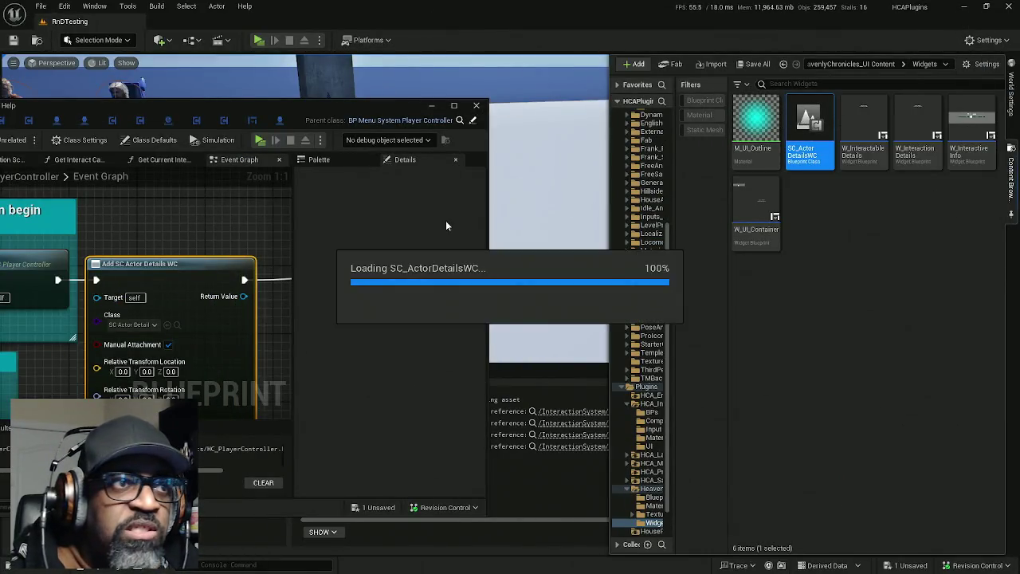
double_click(303, 107)
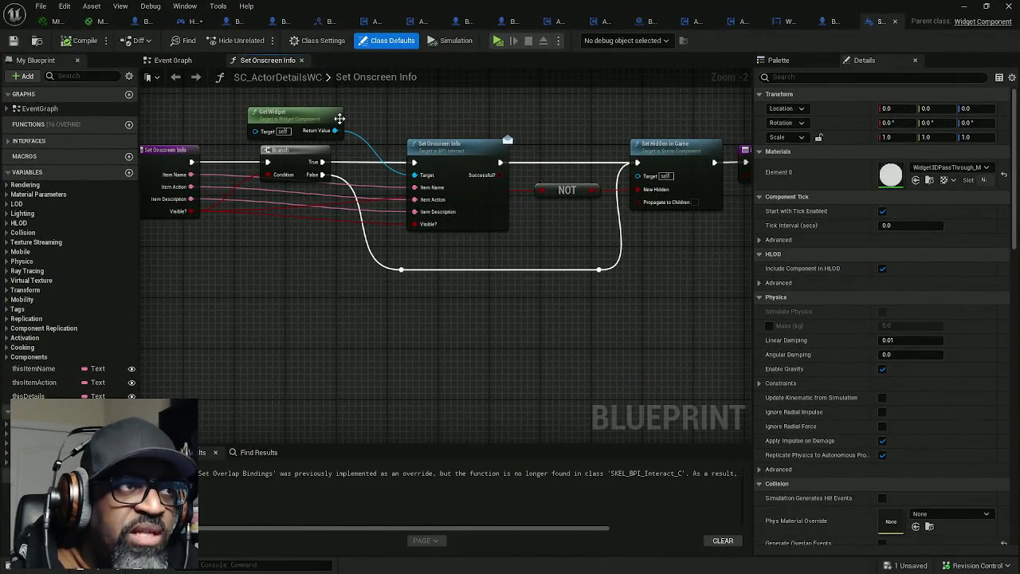
left_click(172, 60)
scroll(374, 147, "down", 3)
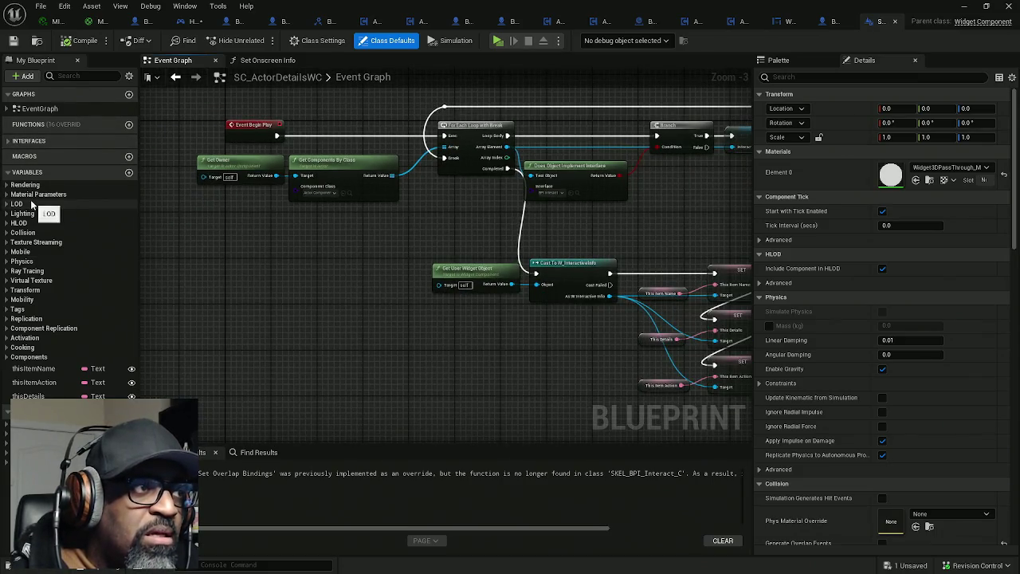
Clear the My Blueprint search and expand Variables > Rendering
left_click(77, 76)
type("class")
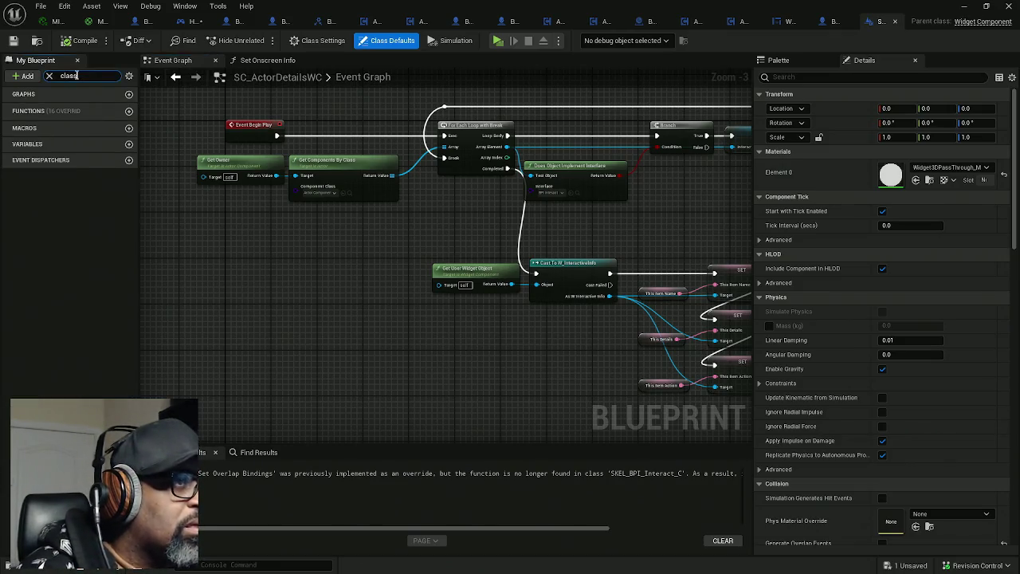
left_click(128, 77)
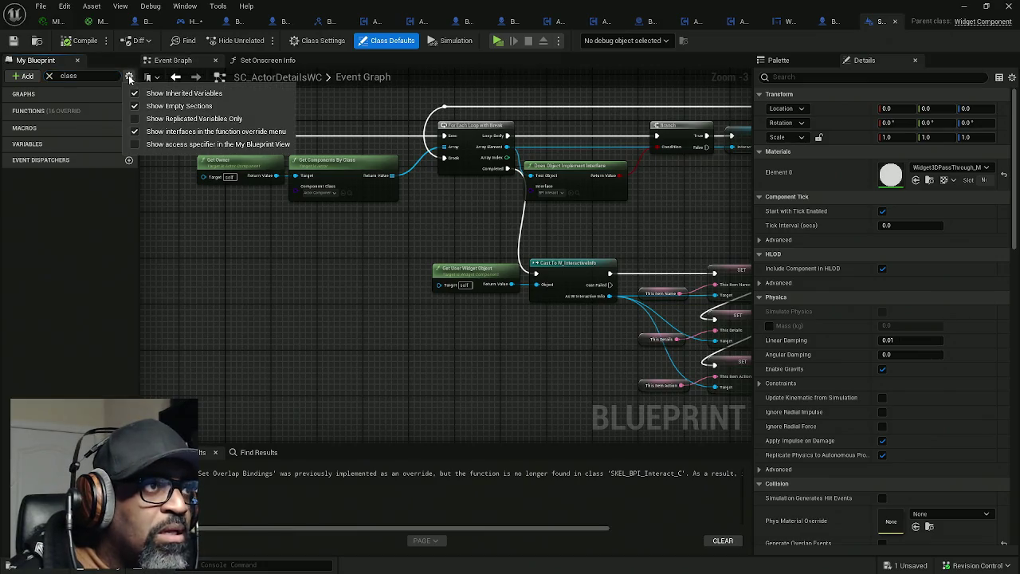
left_click(128, 77)
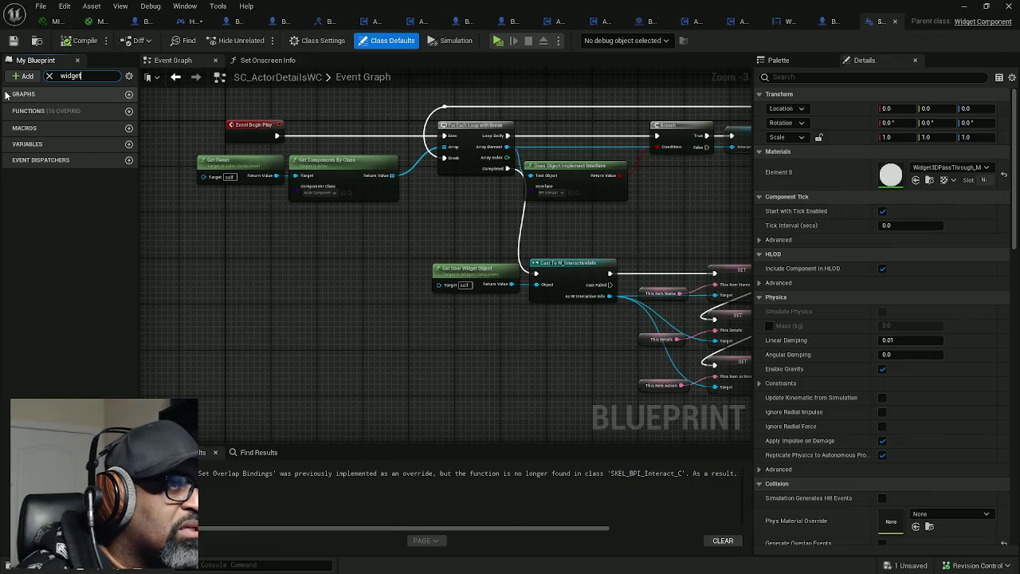
key("BackSpace")
key("BackSpace")
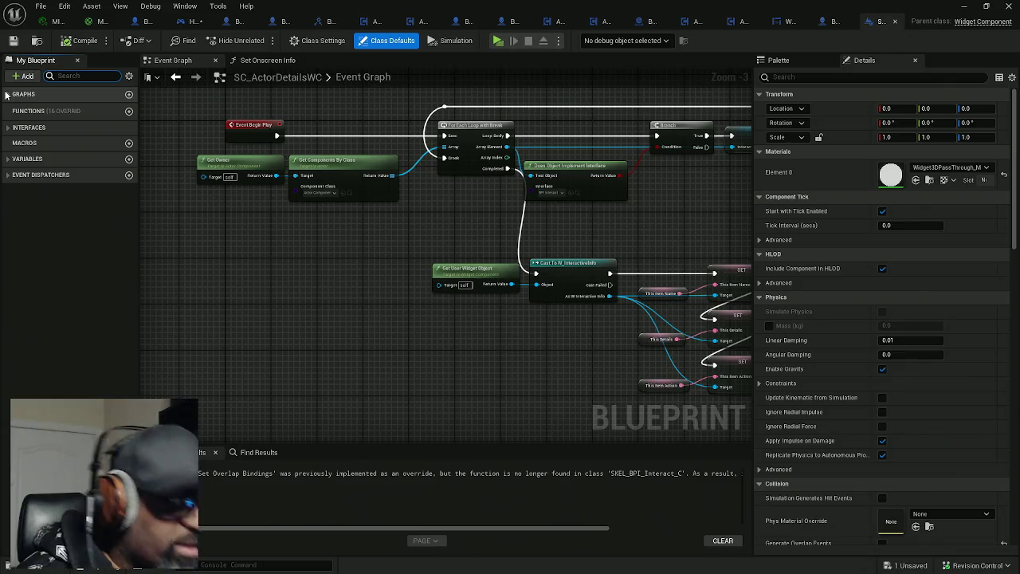
type("user")
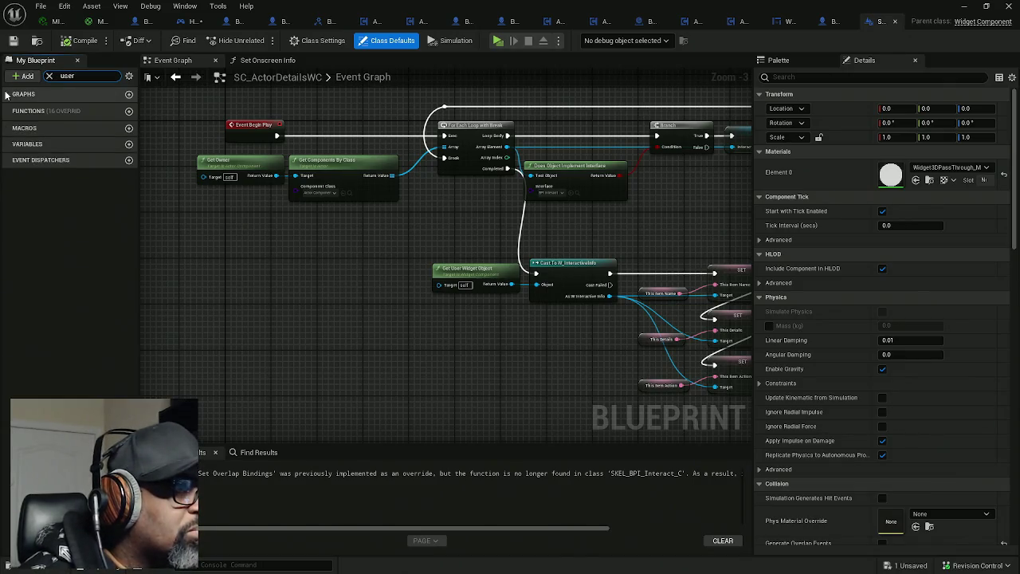
key("BackSpace")
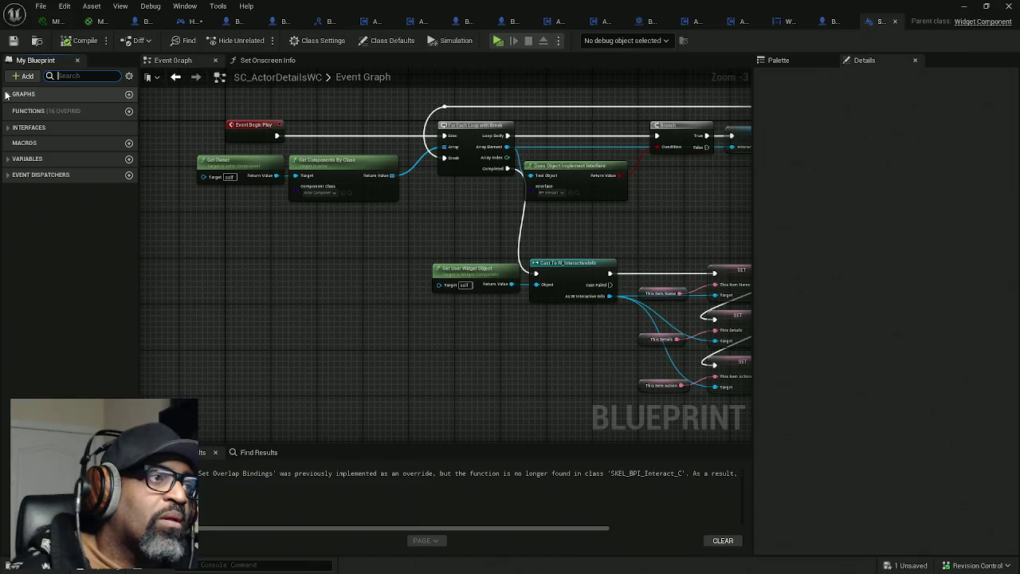
left_click(10, 159)
left_click(8, 172)
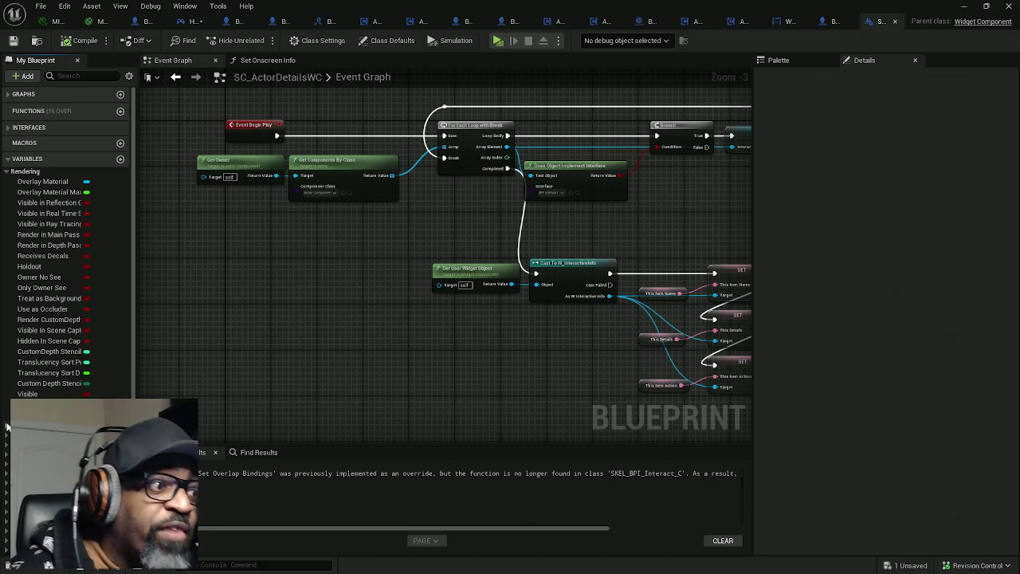
Float the Compiler Results out and widen the My Blueprint variables and functions list
scroll(24, 382, "down", 4)
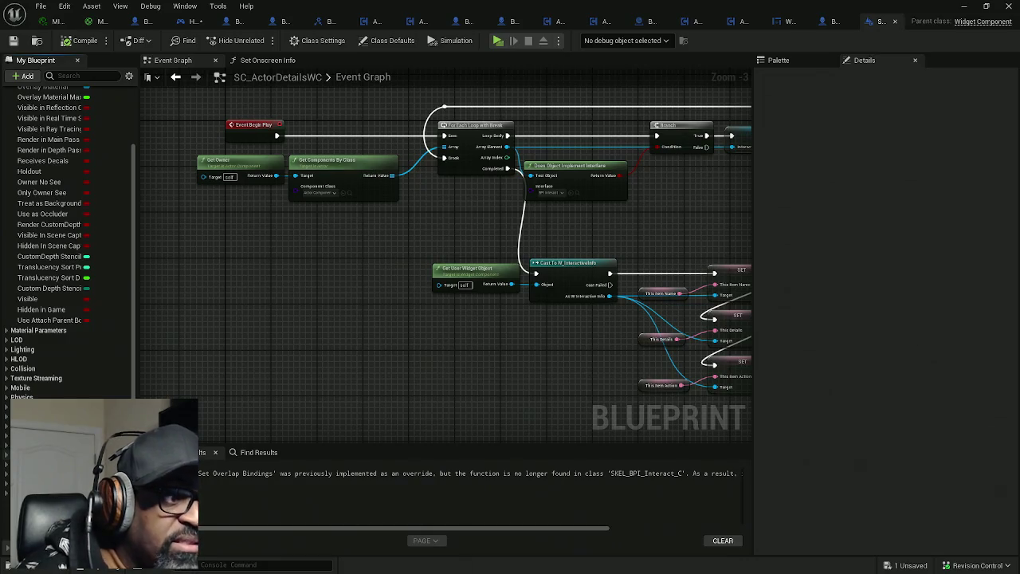
scroll(68, 239, "down", 1)
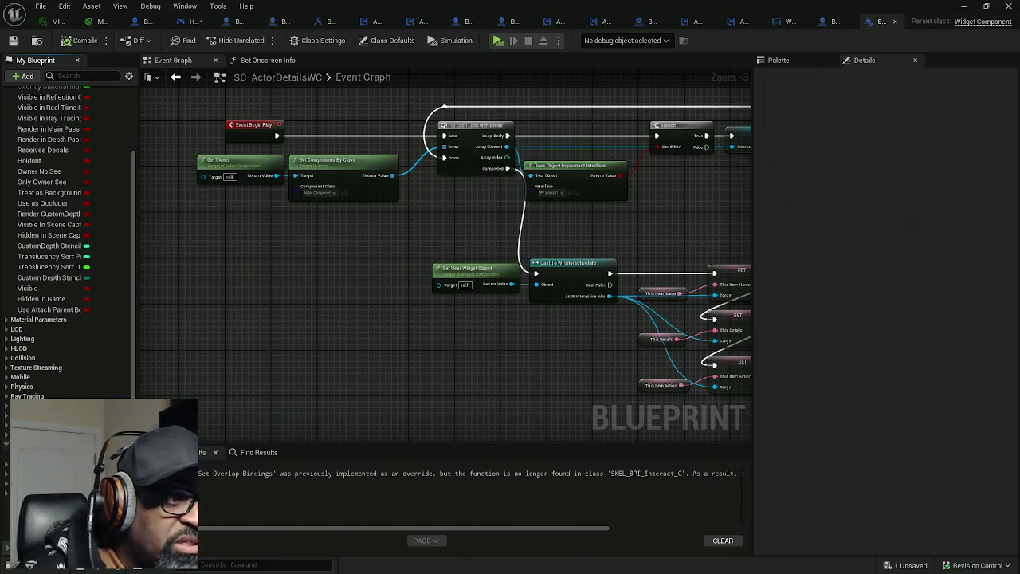
scroll(5, 471, "down", 2)
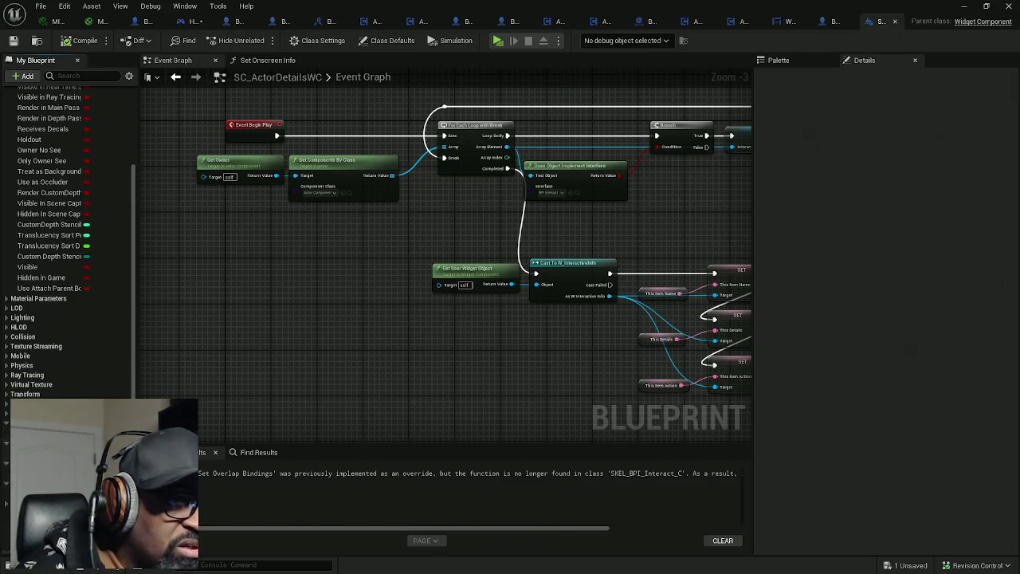
scroll(68, 239, "down", 1)
scroll(67, 239, "down", 1)
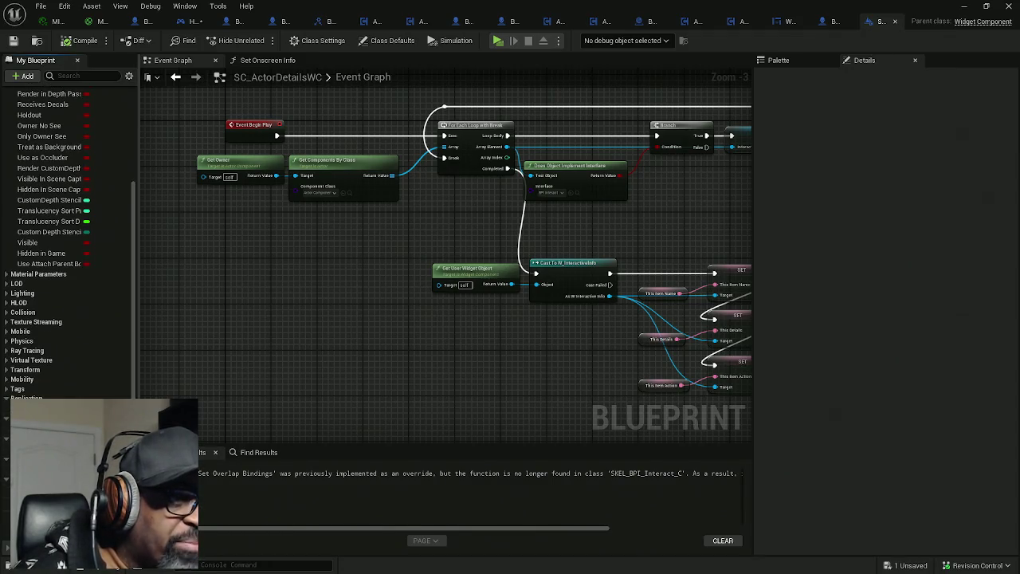
mouse_move(191, 452)
left_mouse_down()
mouse_move(240, 473)
mouse_move(204, 456)
left_mouse_up()
left_click(239, 459)
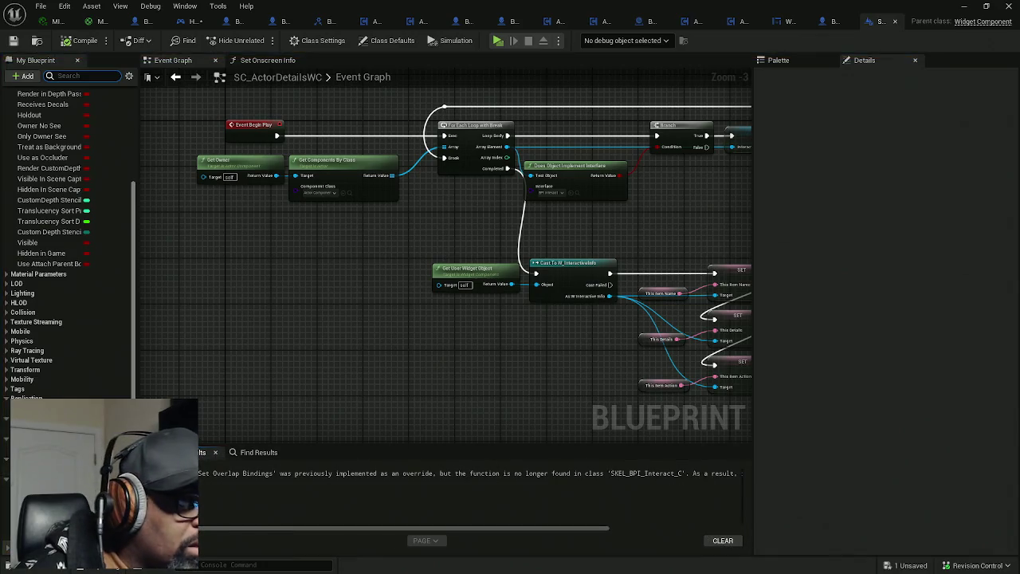
mouse_move(138, 510)
left_mouse_down()
mouse_move(223, 510)
mouse_move(200, 510)
left_mouse_up()
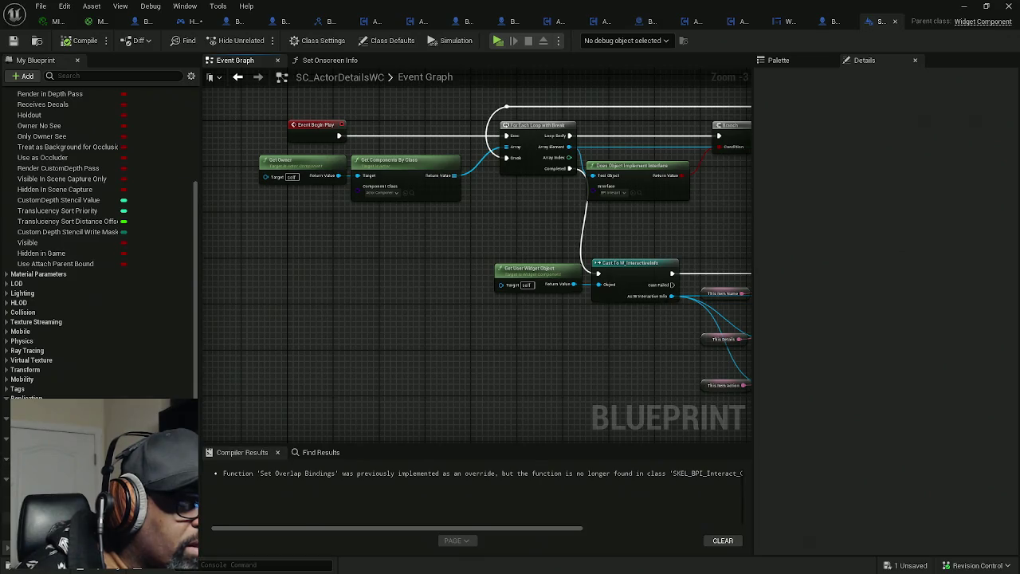
scroll(42, 243, "up", 5)
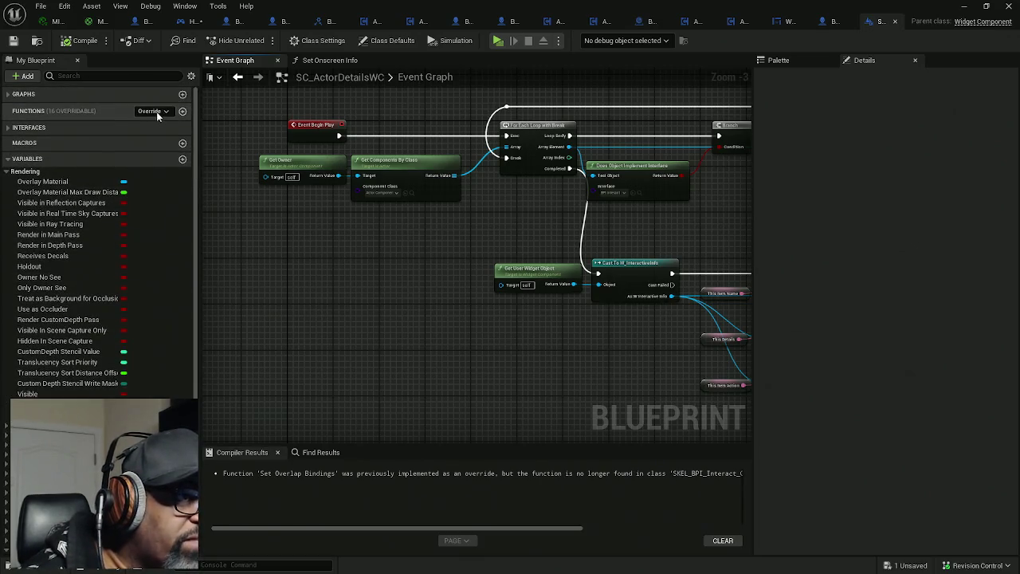
Open and dismiss the overridable functions list in SC_ActorDetailsWC
left_click(155, 110)
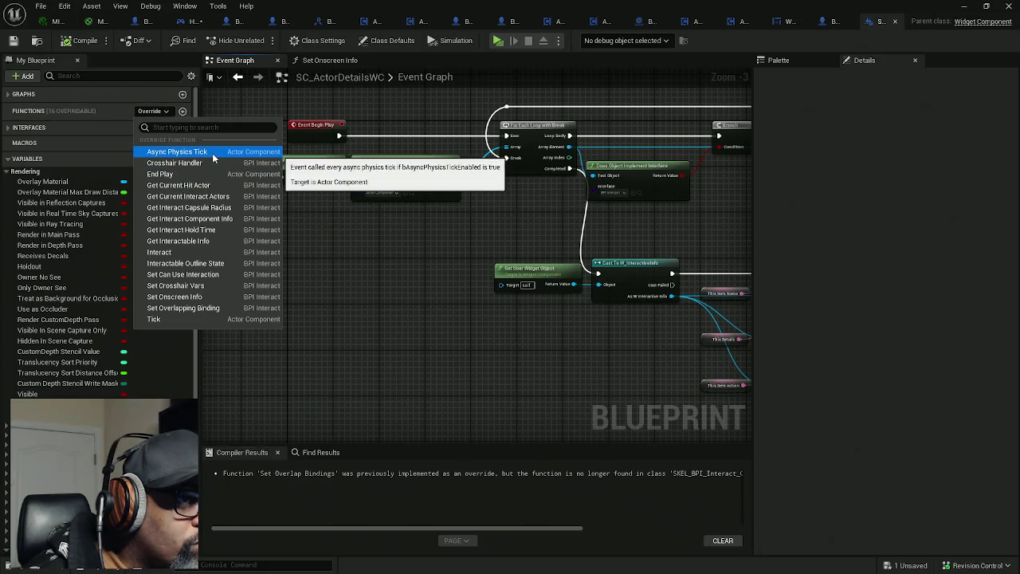
left_click(228, 96)
mouse_move(228, 96)
left_mouse_down()
mouse_move(242, 144)
mouse_move(236, 125)
left_mouse_up()
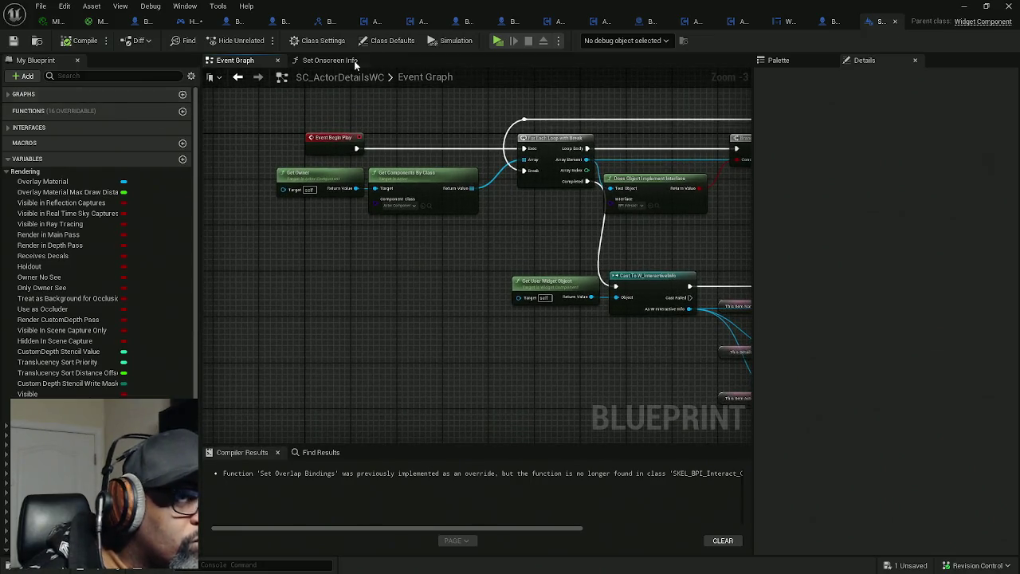
Show Class Defaults with Component Tick, HLOD, Physics and Collision collapsed, scrolled to User Interface
left_click(388, 39)
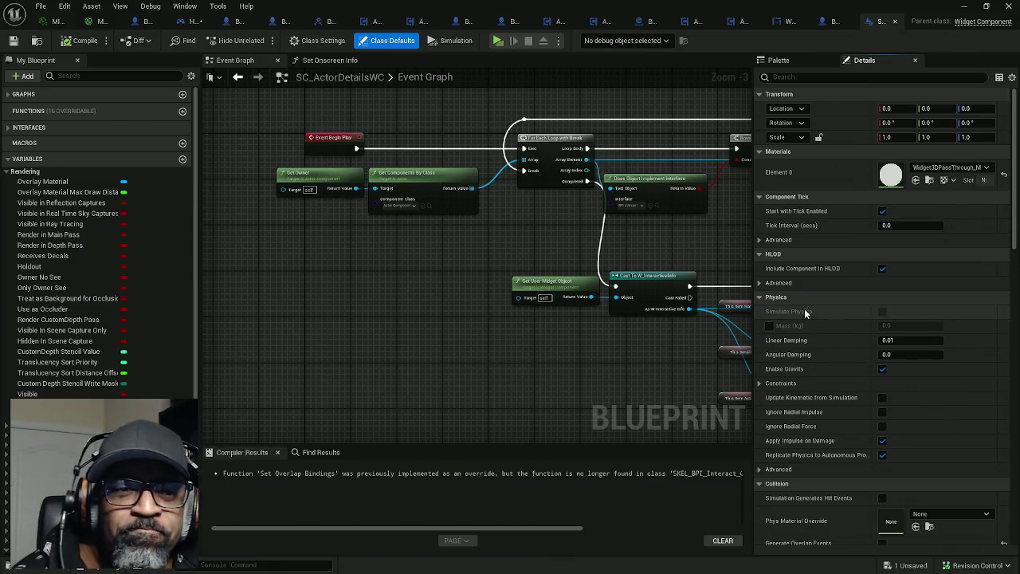
left_click(762, 199)
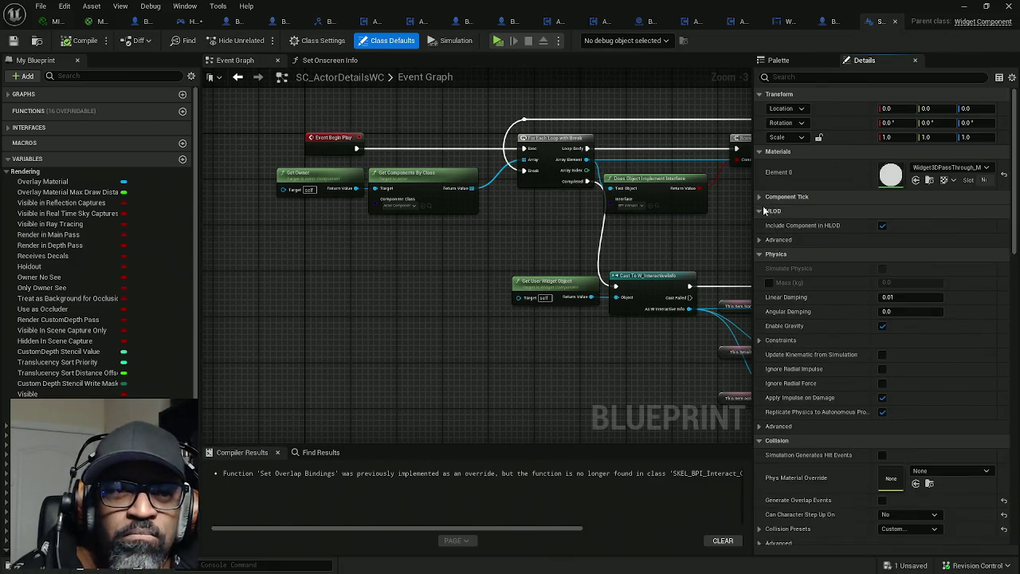
left_click(760, 211)
left_click(759, 225)
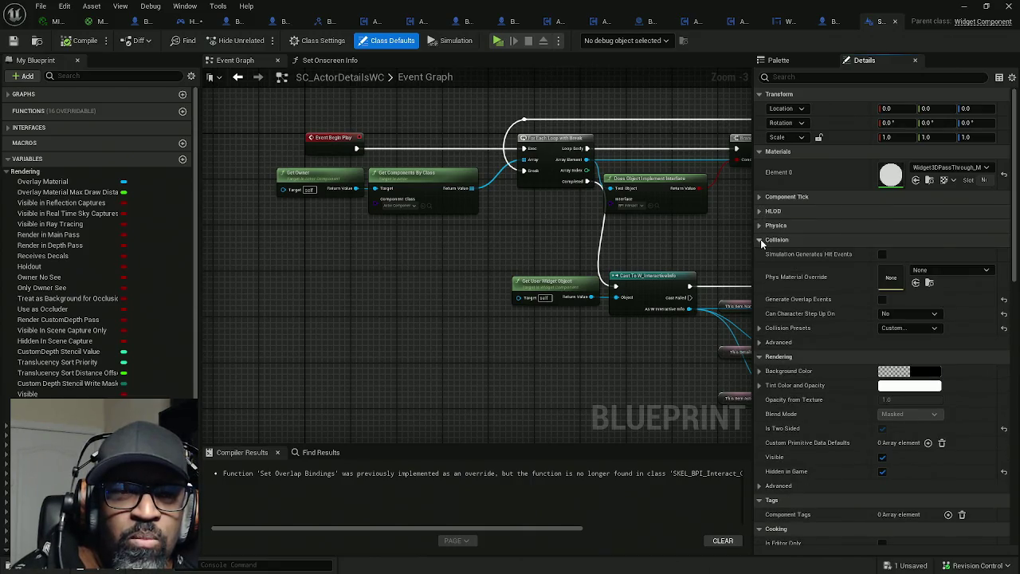
left_click(761, 241)
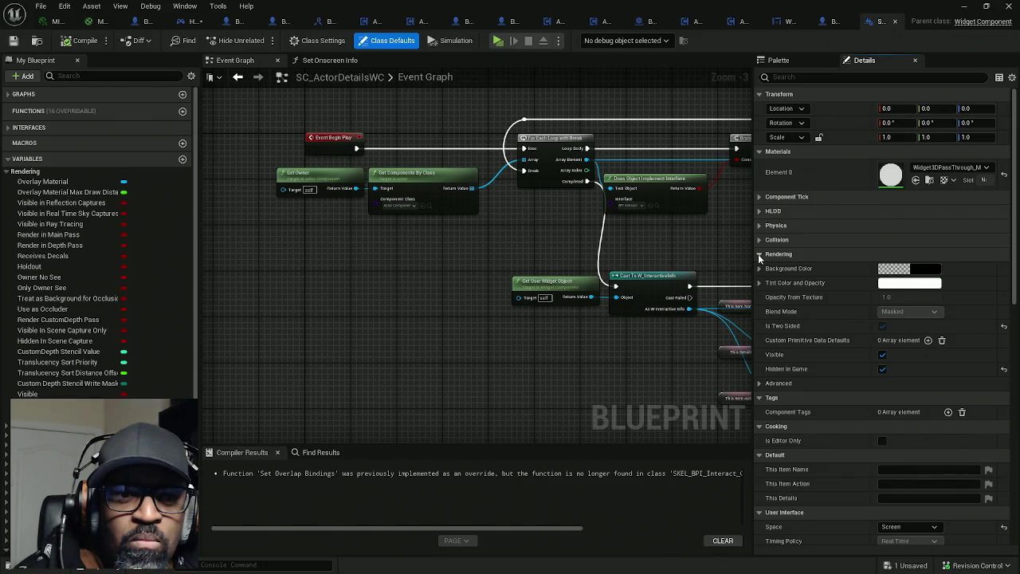
scroll(844, 359, "down", 3)
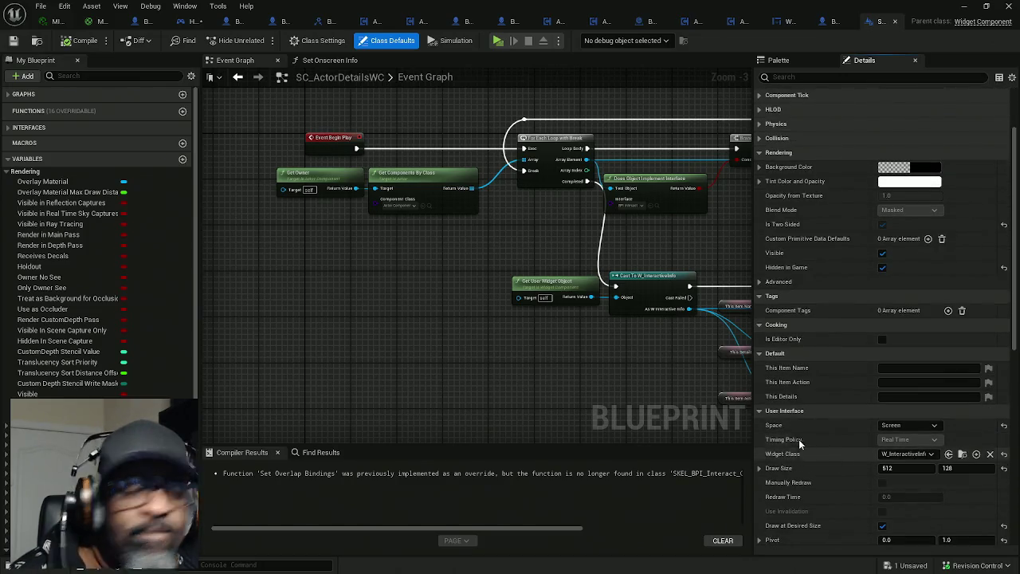
left_click(195, 21)
Add a Get Class Defaults node from the Palette and set its class to SC_ActorDetailsWC
left_click_drag(430, 166, 626, 170)
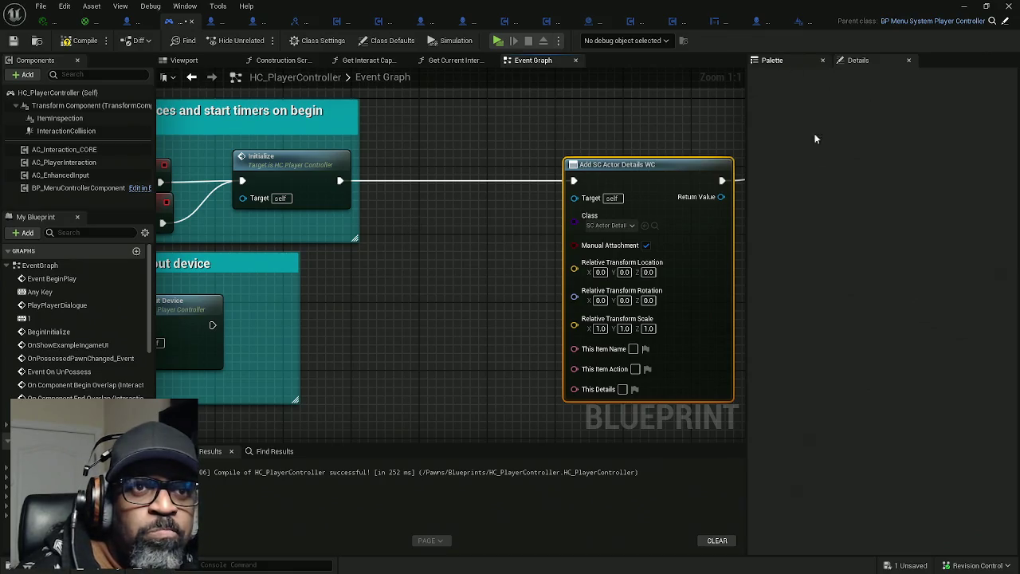
left_click(802, 266)
type("class defu")
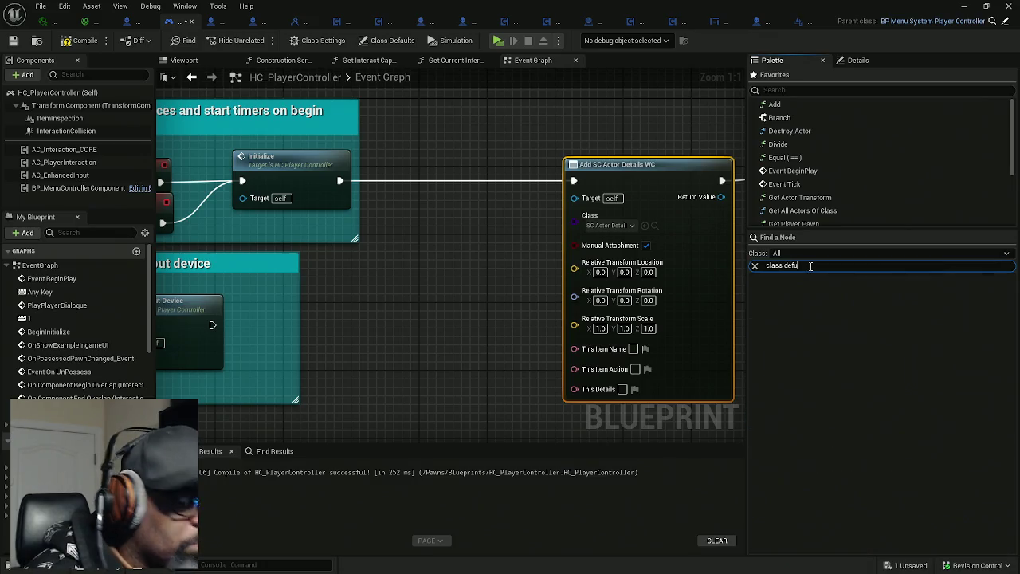
key("BackSpace")
key("BackSpace")
type("a")
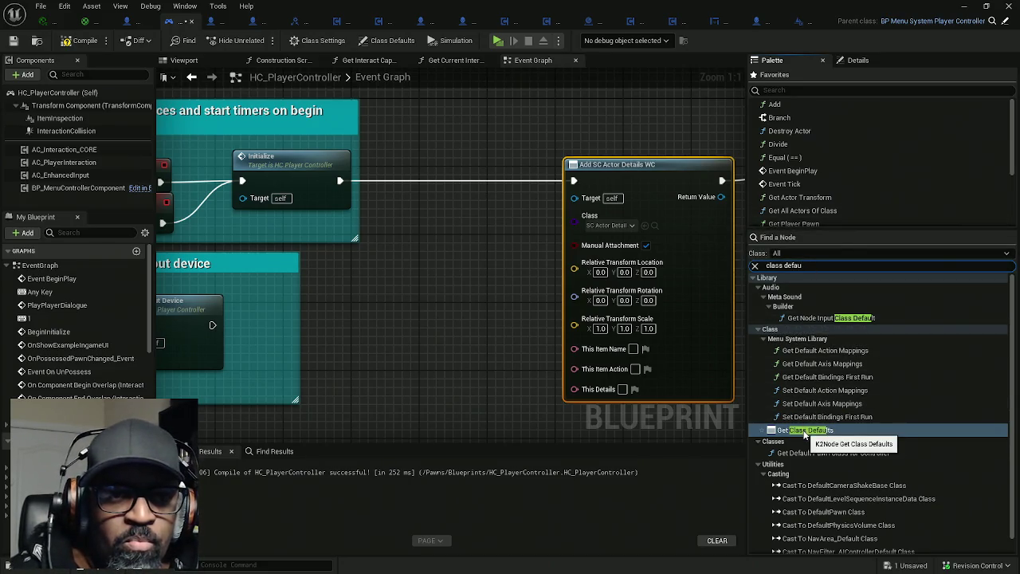
mouse_move(805, 434)
left_mouse_down()
mouse_move(426, 350)
mouse_move(370, 315)
left_mouse_up()
mouse_move(461, 368)
left_mouse_down()
mouse_move(460, 347)
mouse_move(342, 319)
mouse_move(357, 287)
left_mouse_up()
scroll(357, 288, "down", 10)
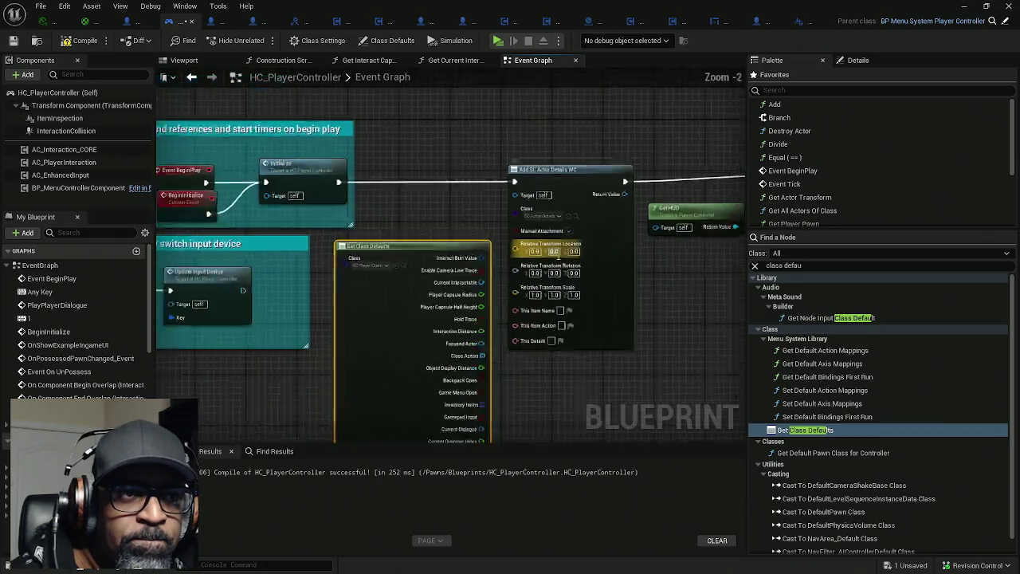
scroll(489, 263, "up", 9)
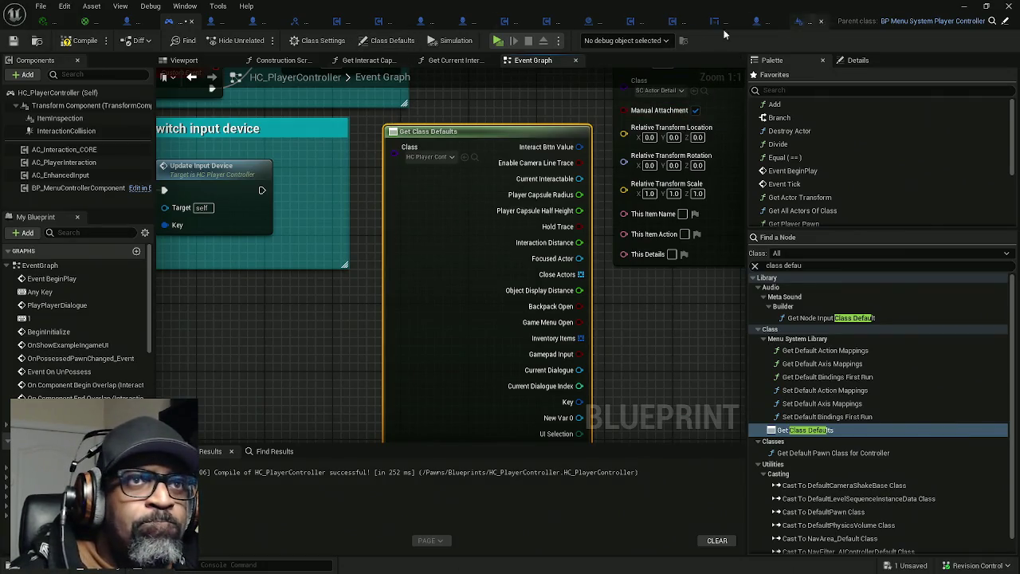
mouse_move(494, 151)
left_mouse_down()
mouse_move(564, 157)
mouse_move(604, 130)
left_mouse_up()
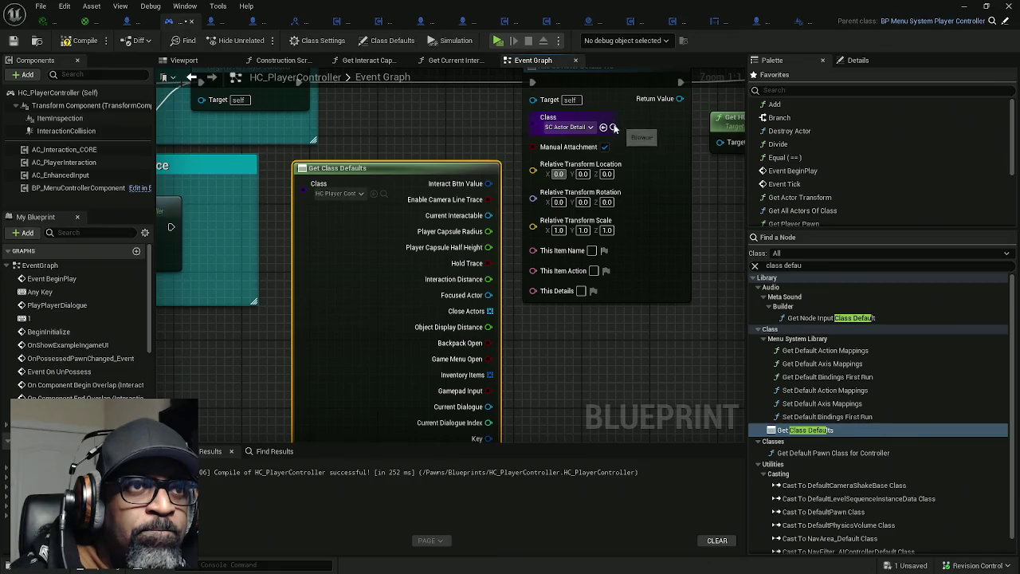
left_click(373, 195)
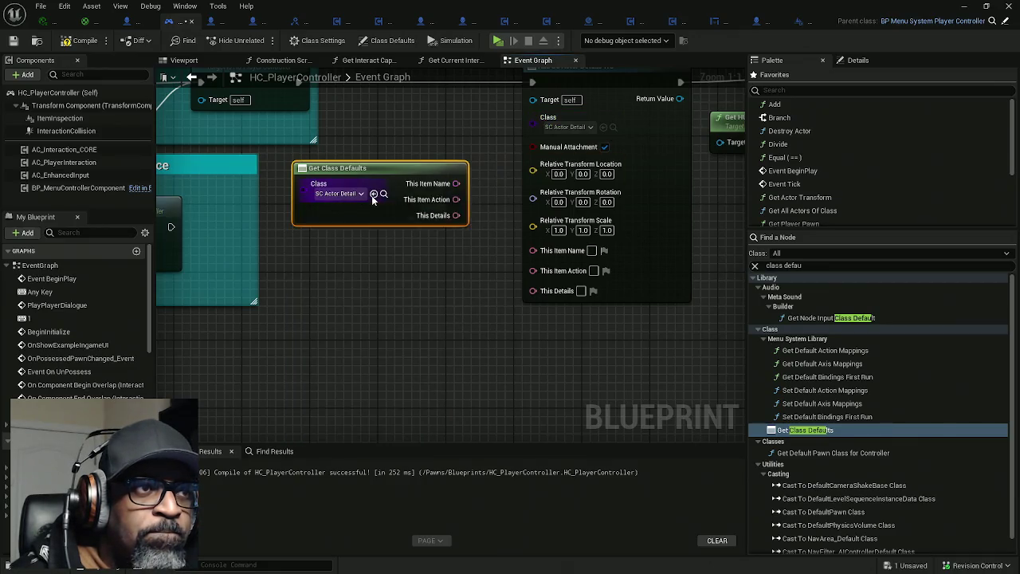
Inspect Get Class Defaults' Default and Rendering pin options, then go back to SC_ActorDetailsWC
left_click_drag(399, 252, 392, 146)
left_click(851, 62)
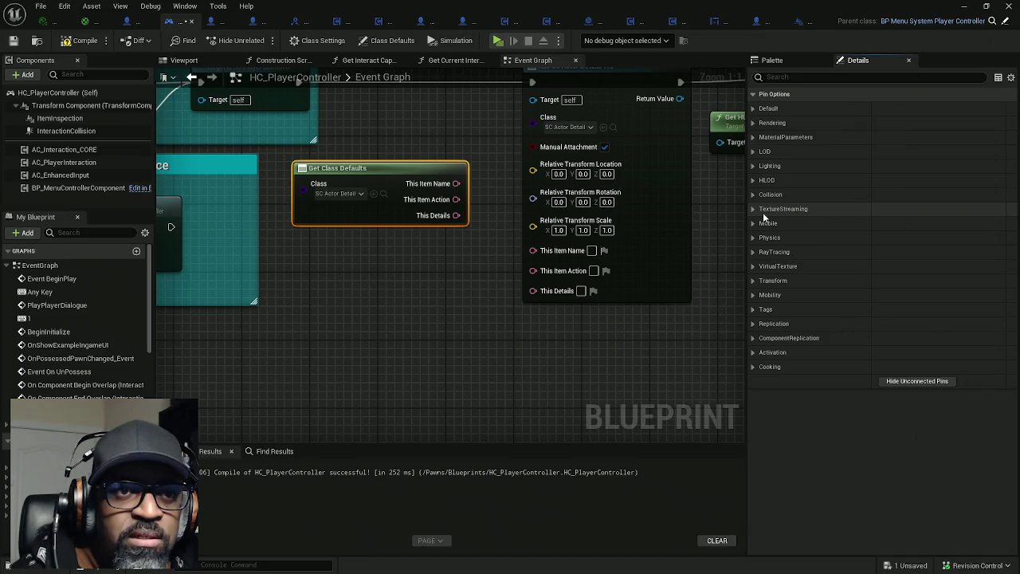
left_click(753, 109)
left_click(753, 109)
left_click(753, 109)
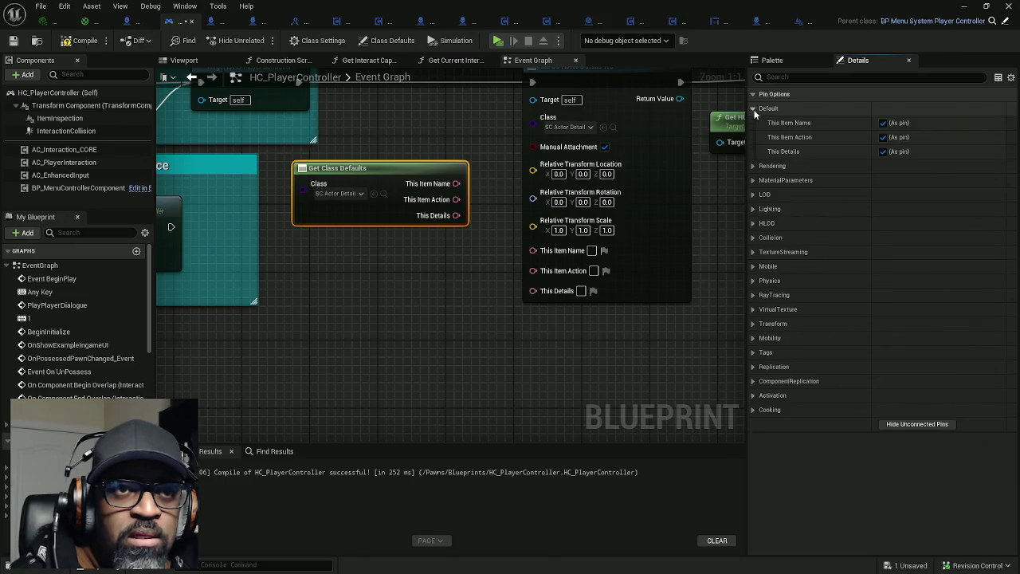
left_click(753, 109)
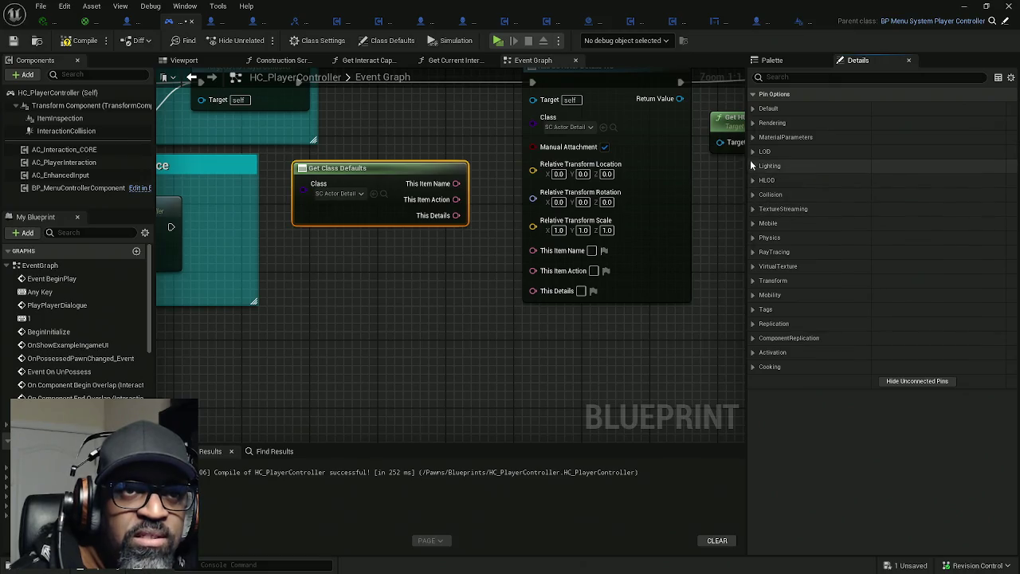
left_click(753, 123)
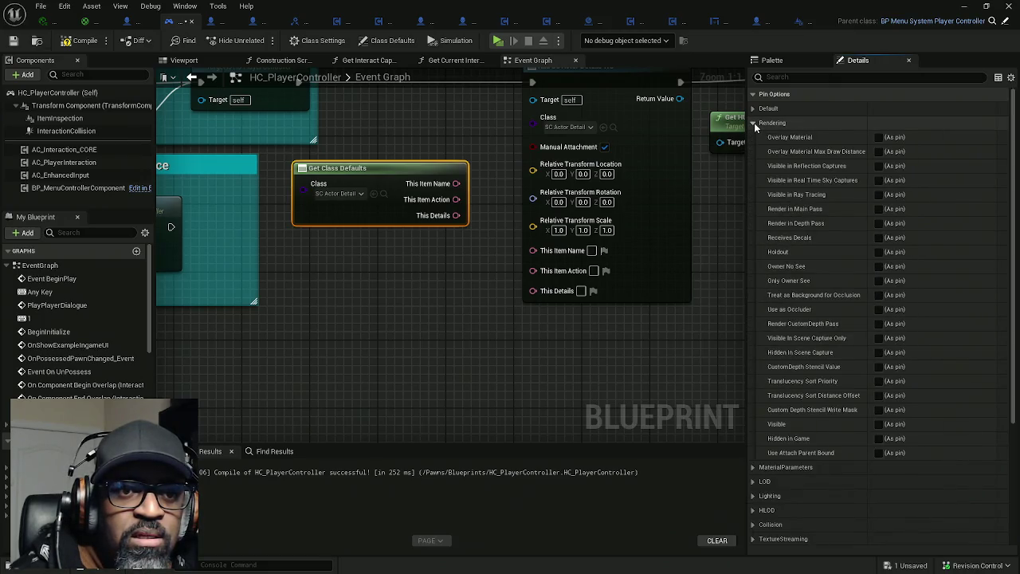
left_click(754, 125)
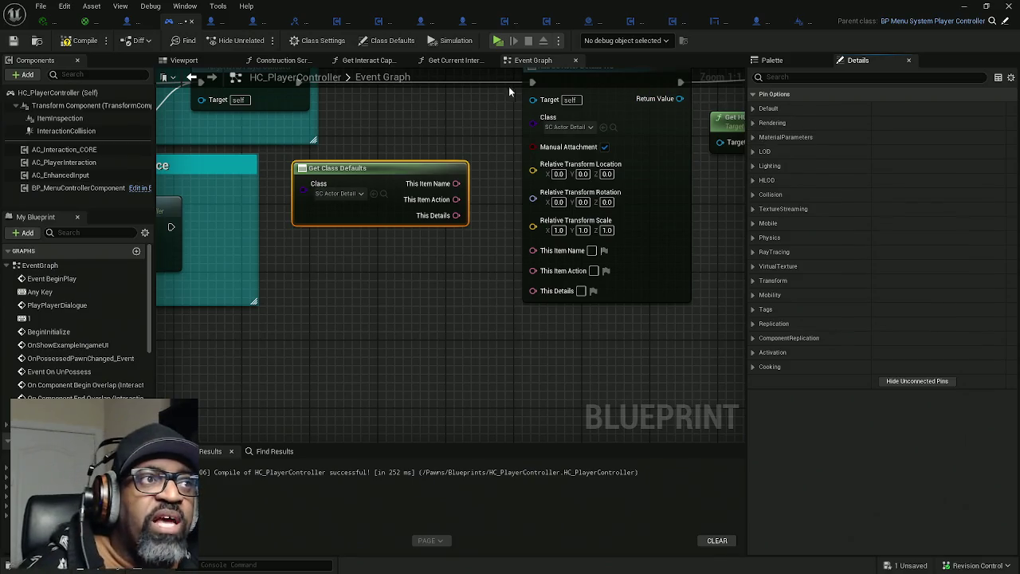
left_click(803, 26)
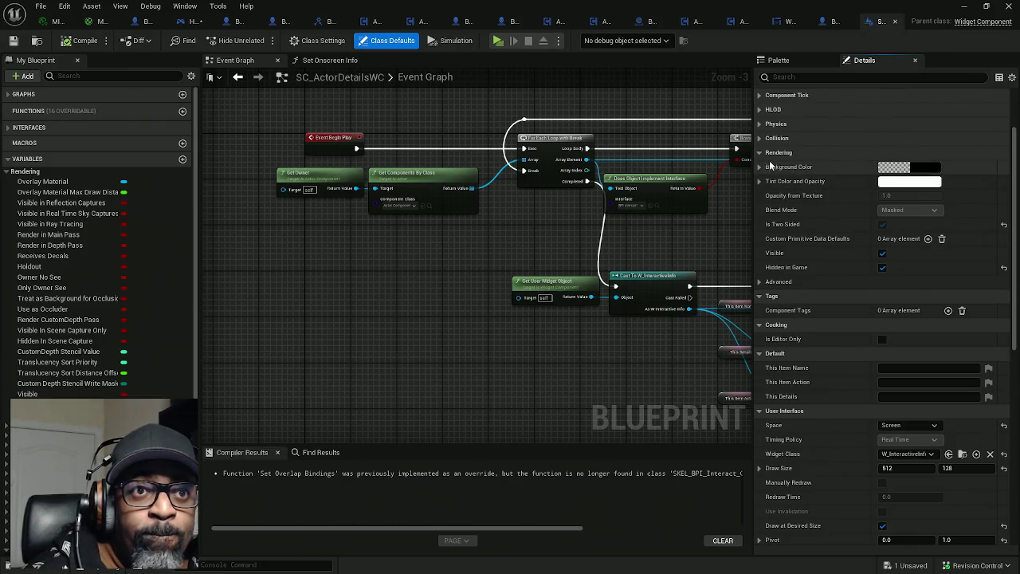
Collapse Rendering, Tags, Cooking and Default, expand User Interface advanced settings, then return to HC_PlayerController
left_click(761, 152)
left_click(761, 167)
left_click(760, 181)
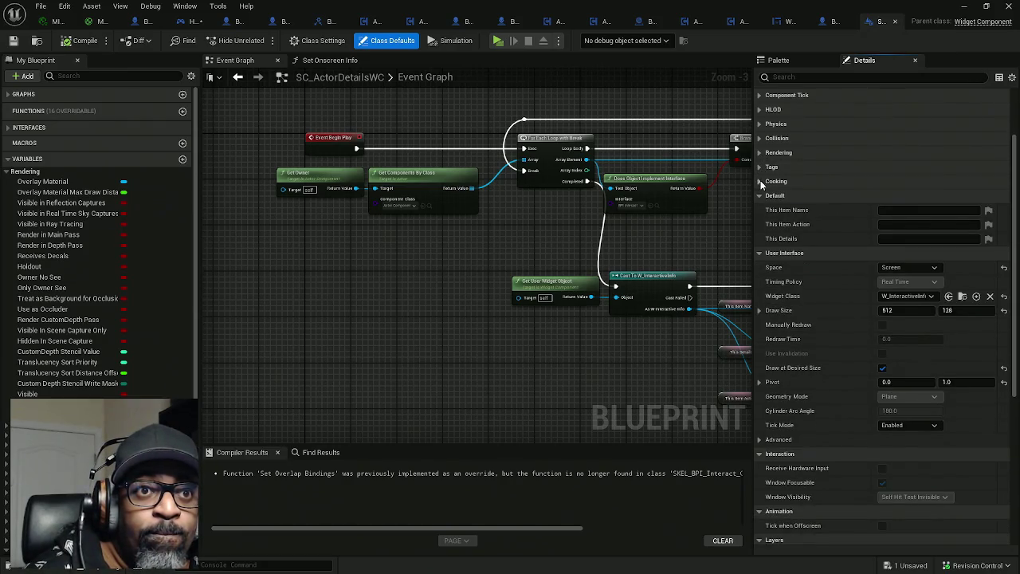
left_click(760, 195)
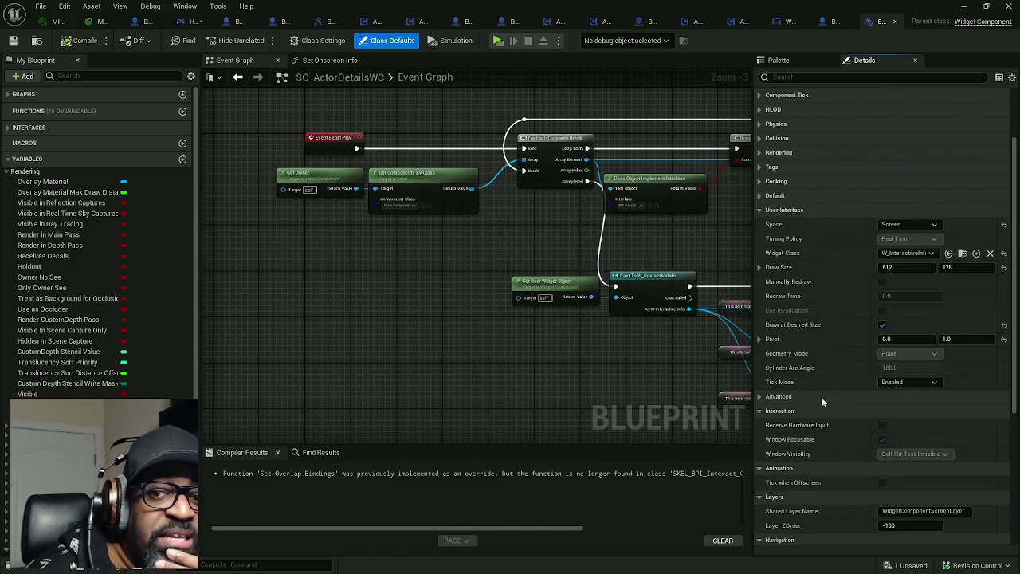
left_click(768, 397)
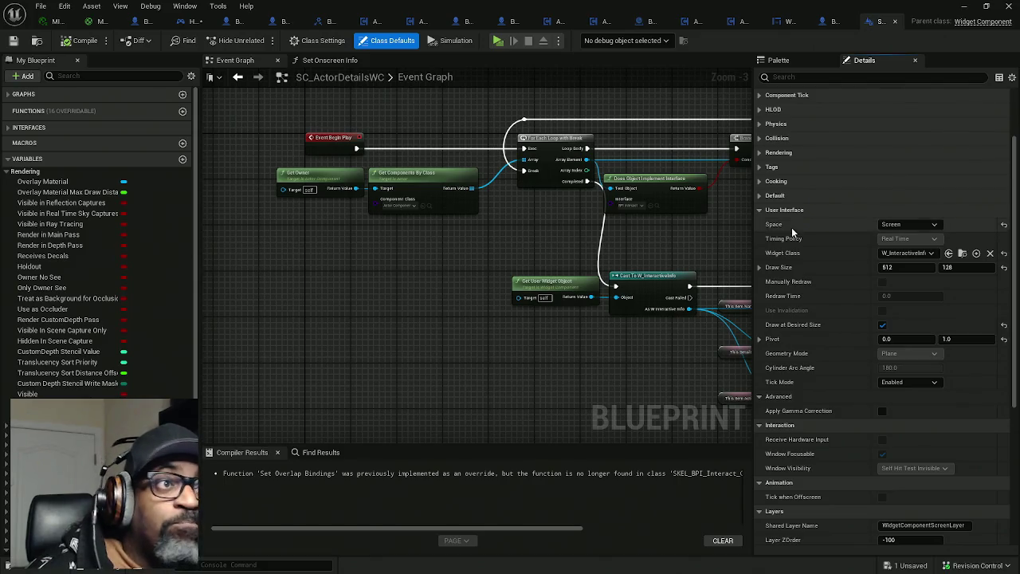
left_click(182, 21)
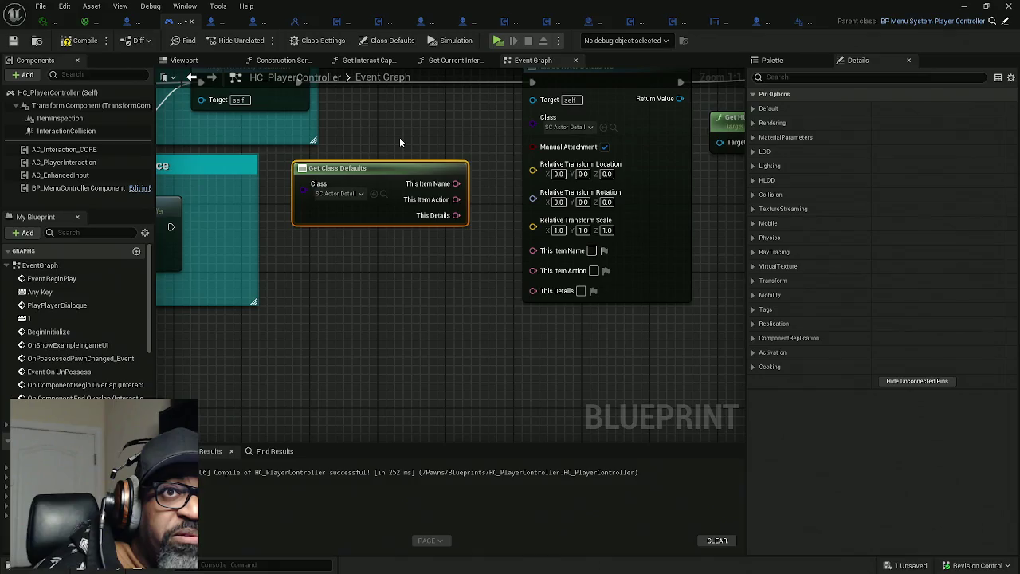
left_click_drag(400, 142, 364, 183)
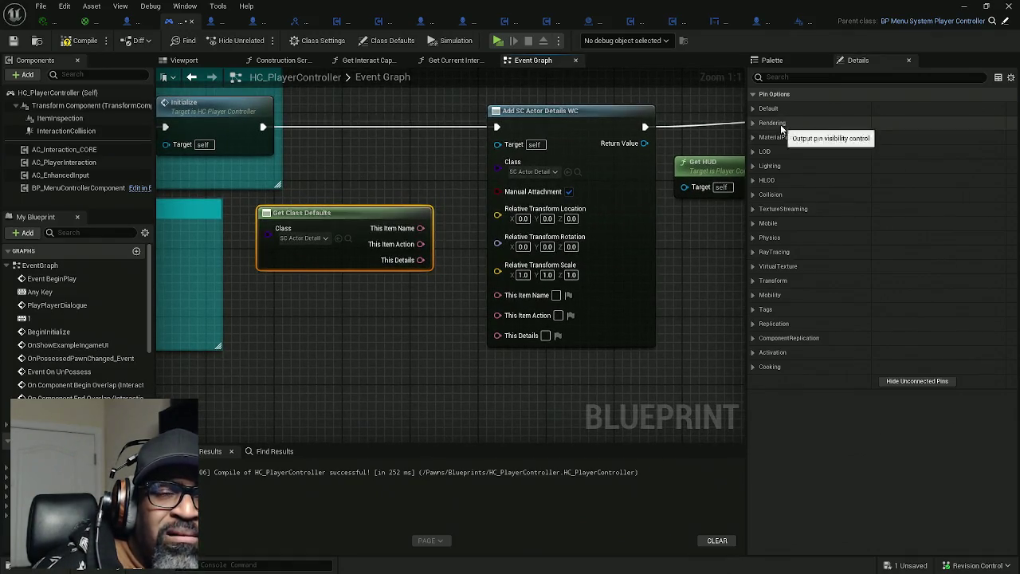
Filter the node details by 'user', clear the filter, and delete the Get Class Defaults node
left_click(809, 77)
type("user")
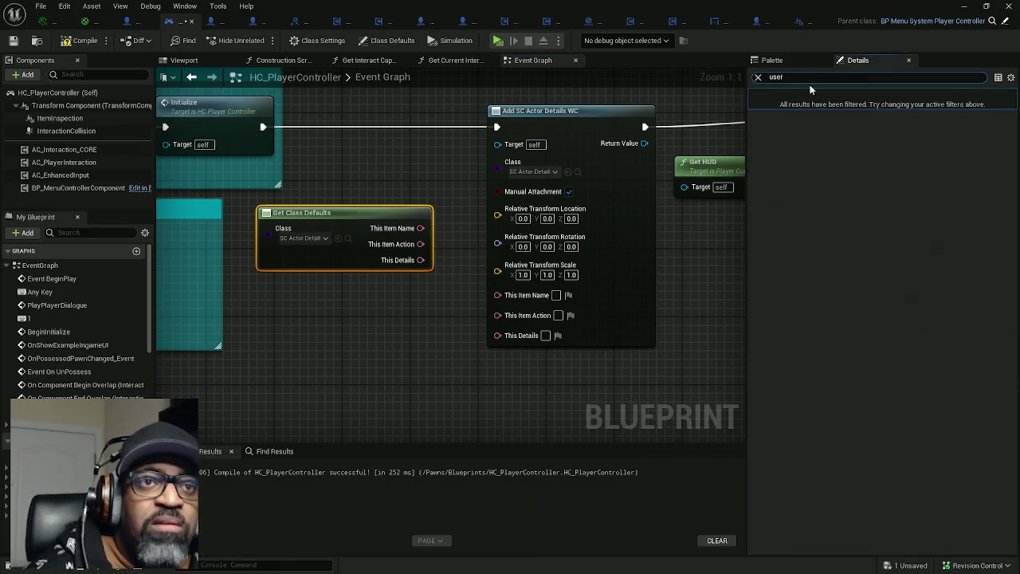
left_click(1010, 77)
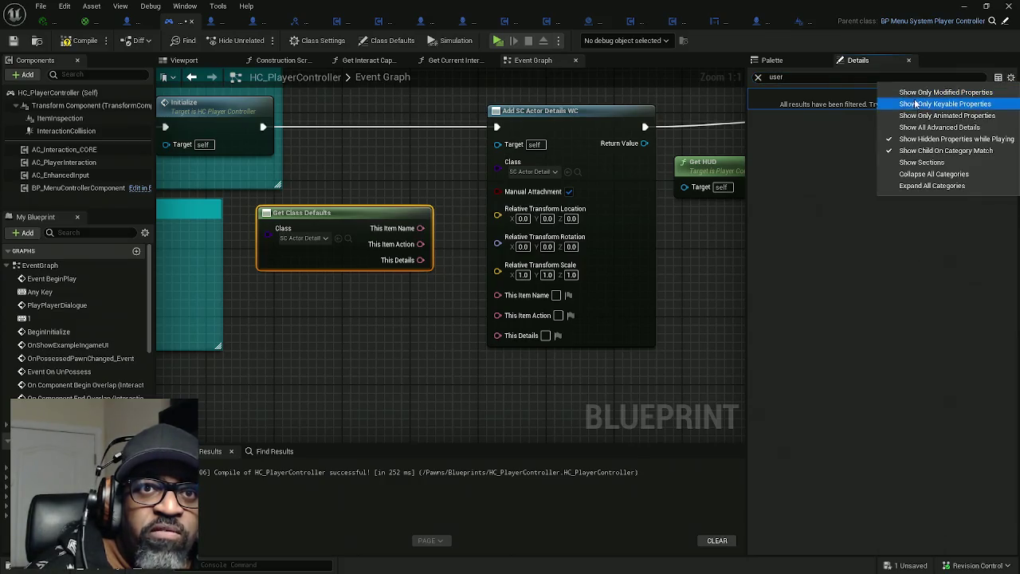
left_click(905, 127)
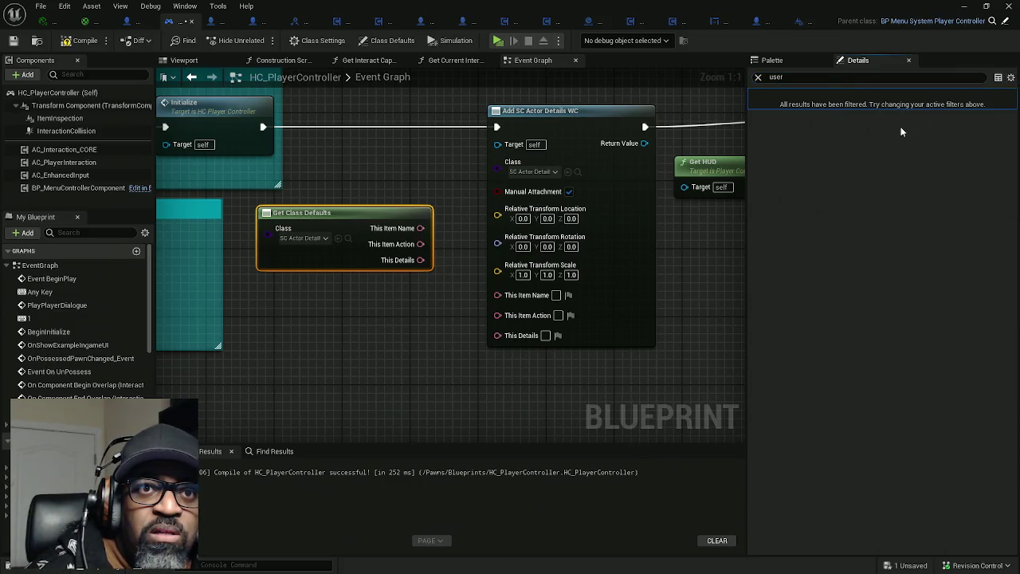
left_click(757, 77)
left_click_drag(401, 170, 373, 315)
key("Delete")
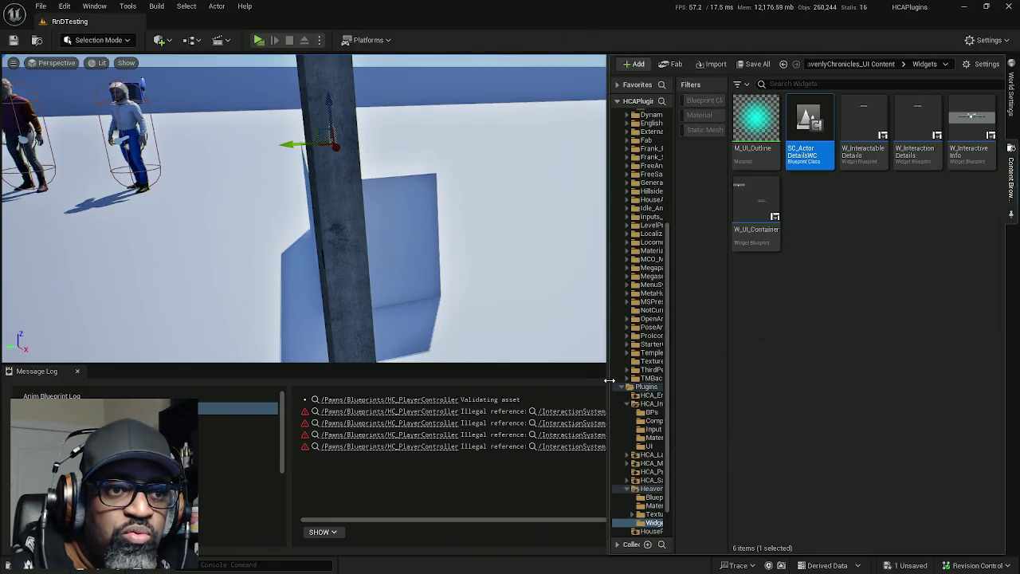
Widen the Content Browser and folder tree, then duplicate SC_ActorDetailsWC
mouse_move(610, 426)
left_mouse_down()
mouse_move(596, 398)
mouse_move(504, 359)
left_mouse_up()
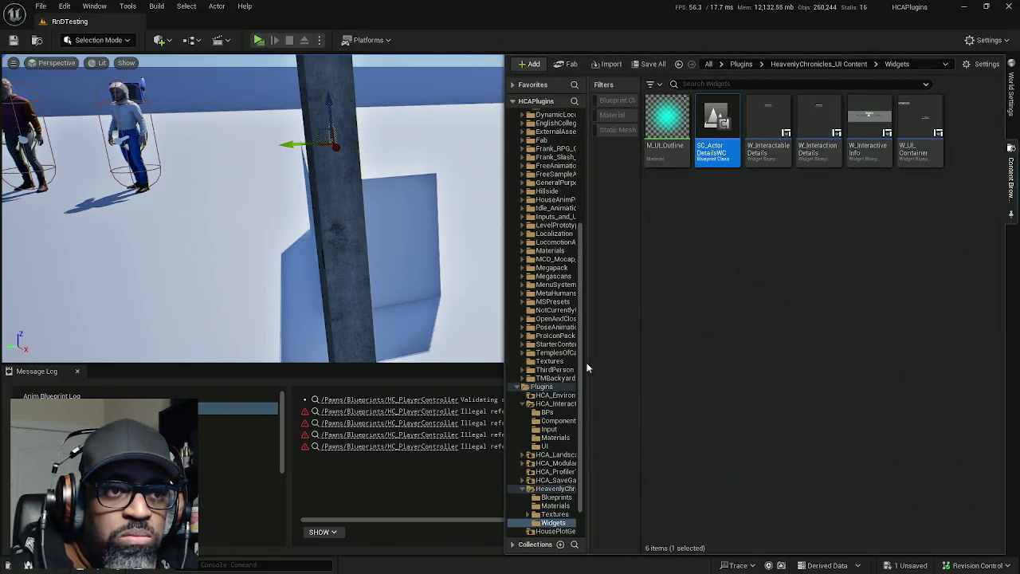
mouse_move(586, 362)
left_mouse_down()
mouse_move(661, 358)
mouse_move(651, 399)
left_mouse_up()
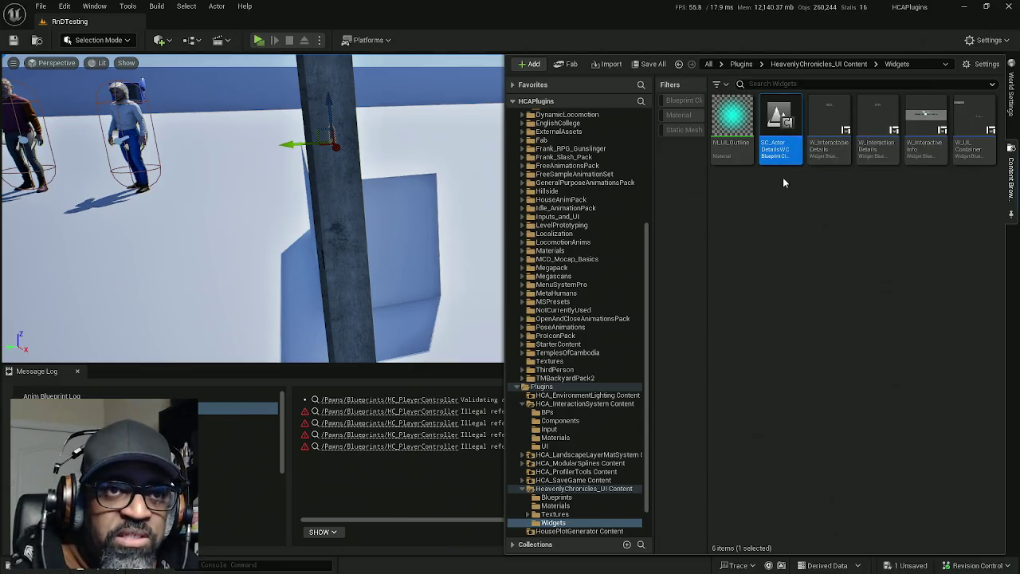
right_click(781, 126)
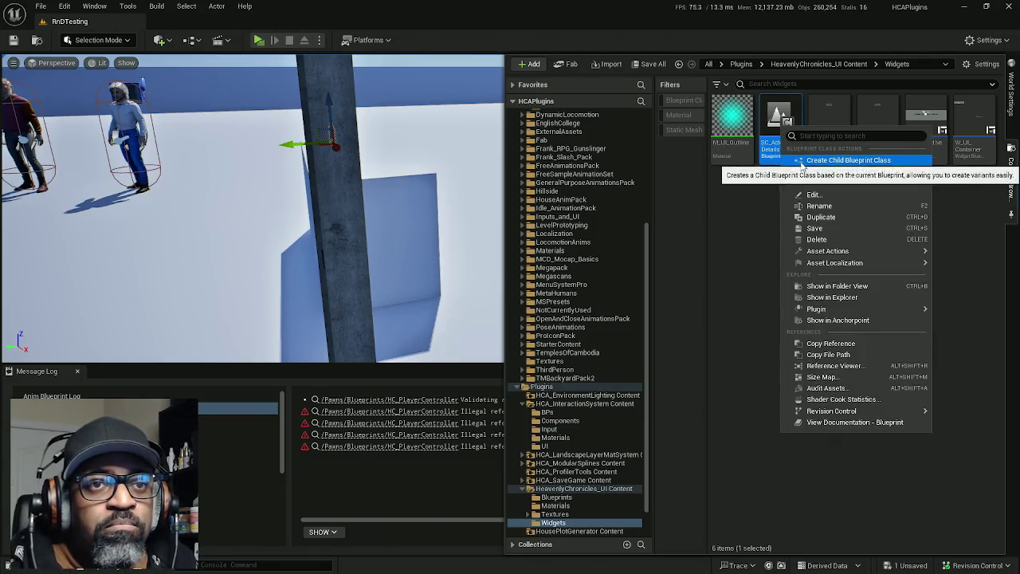
left_click(825, 221)
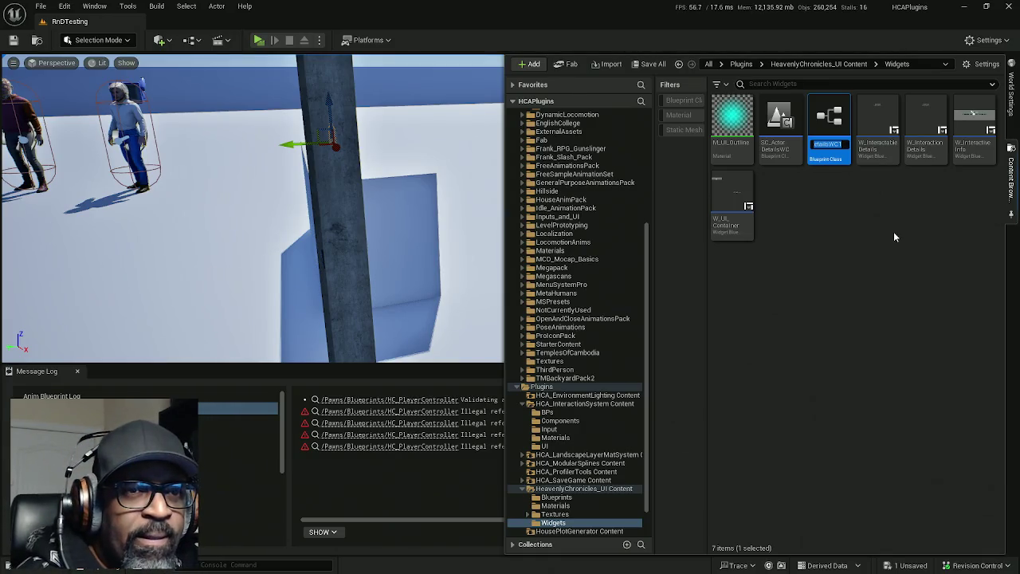
Name the copy SC_ActorInspectBG, check it out, and open it in the Blueprint editor
type("SC")
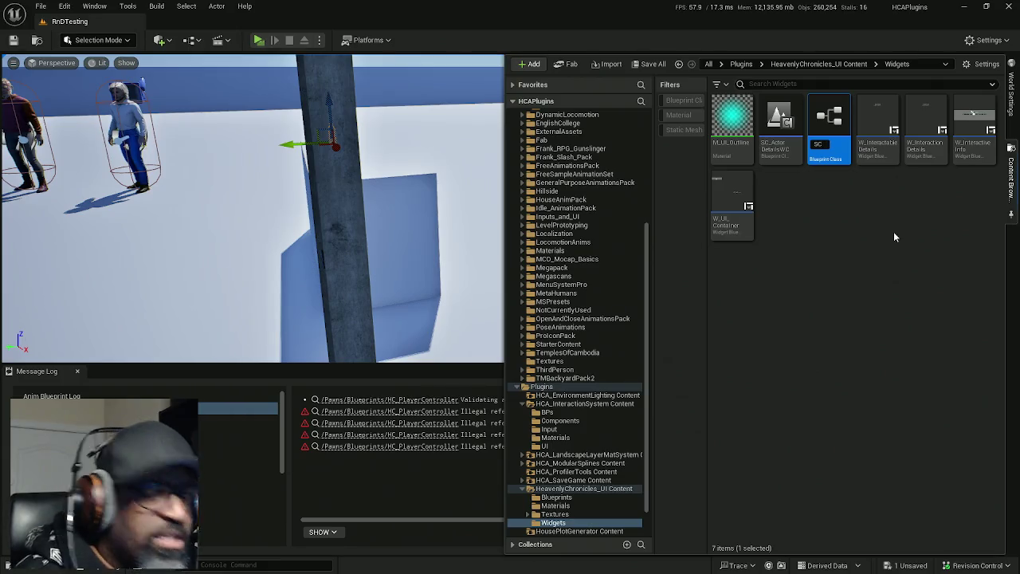
type("_Act")
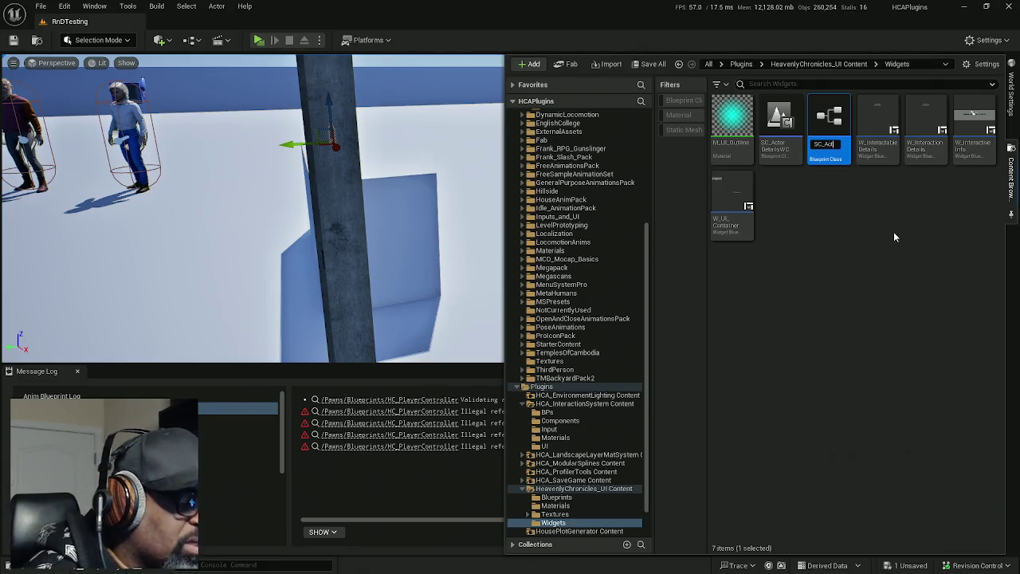
type("or")
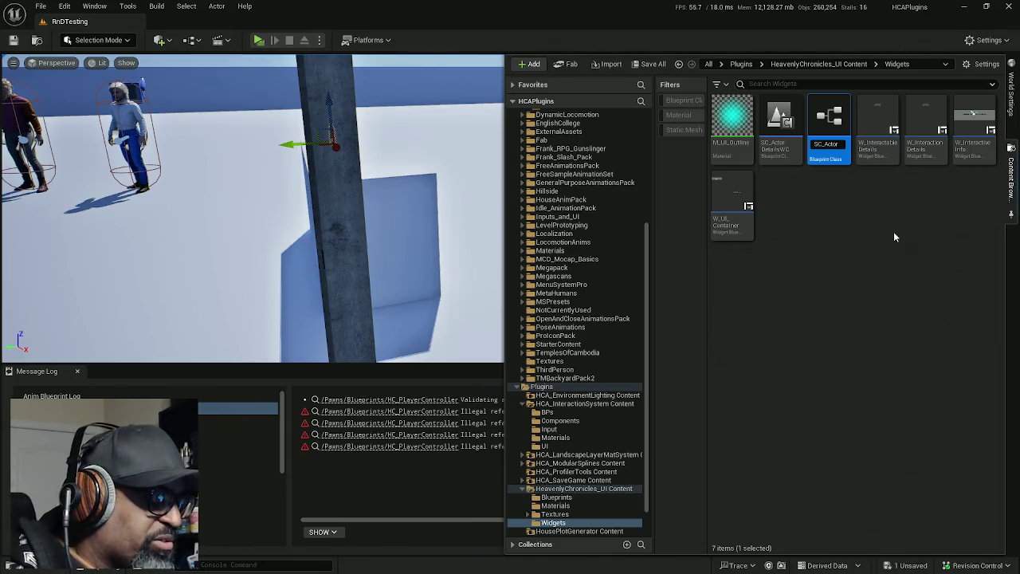
type("Inspect")
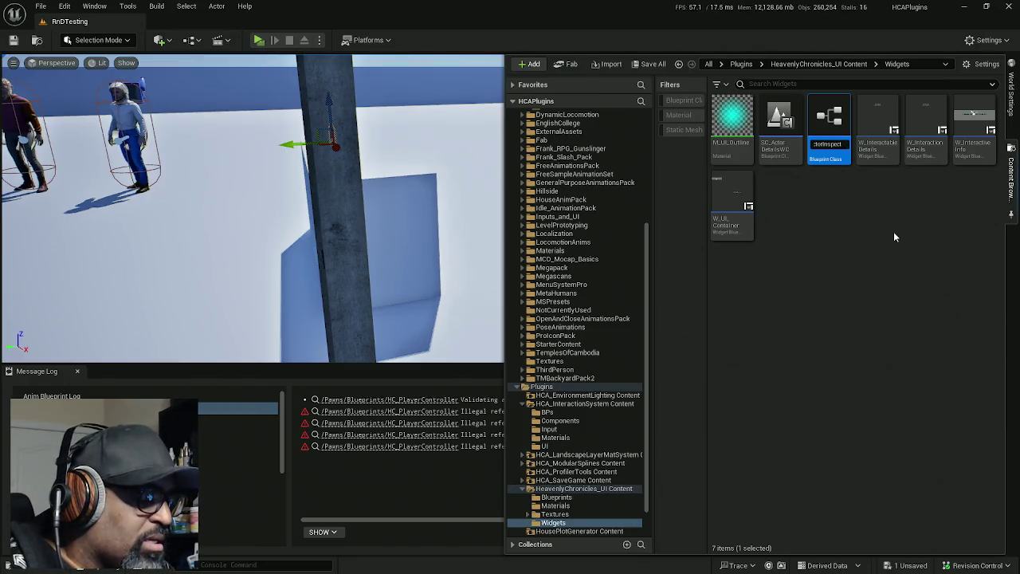
type("BC")
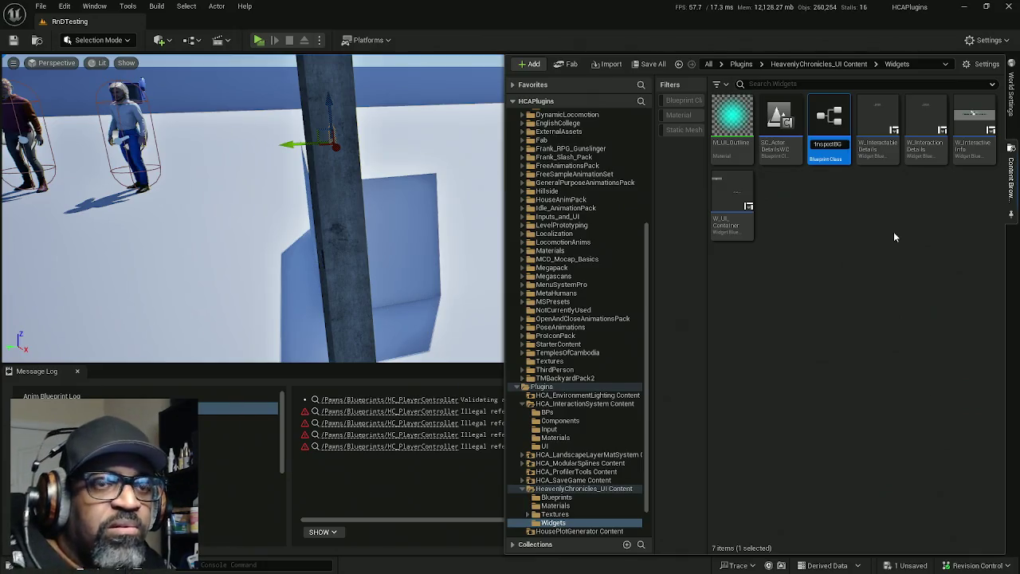
key("Return")
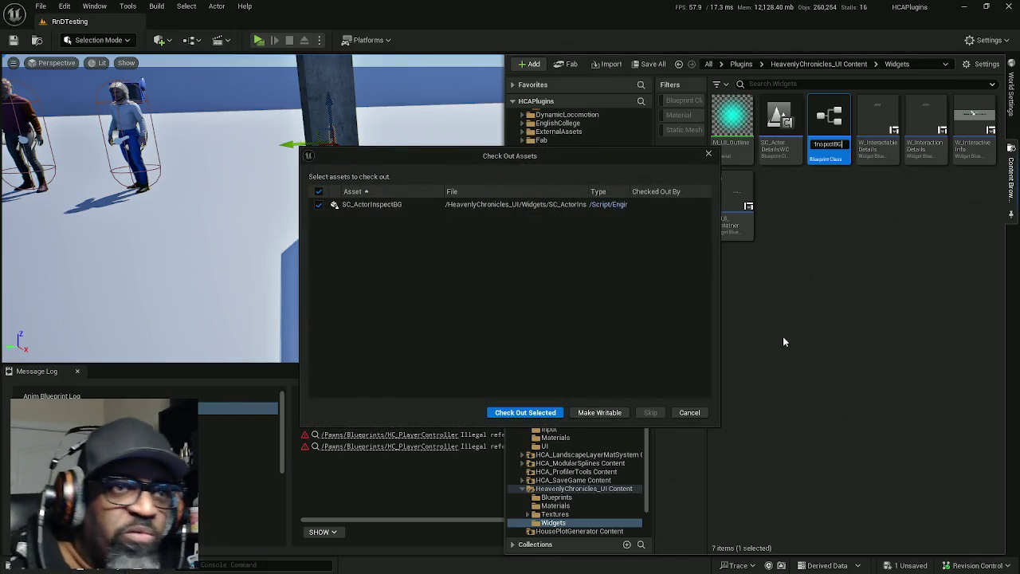
left_click(523, 412)
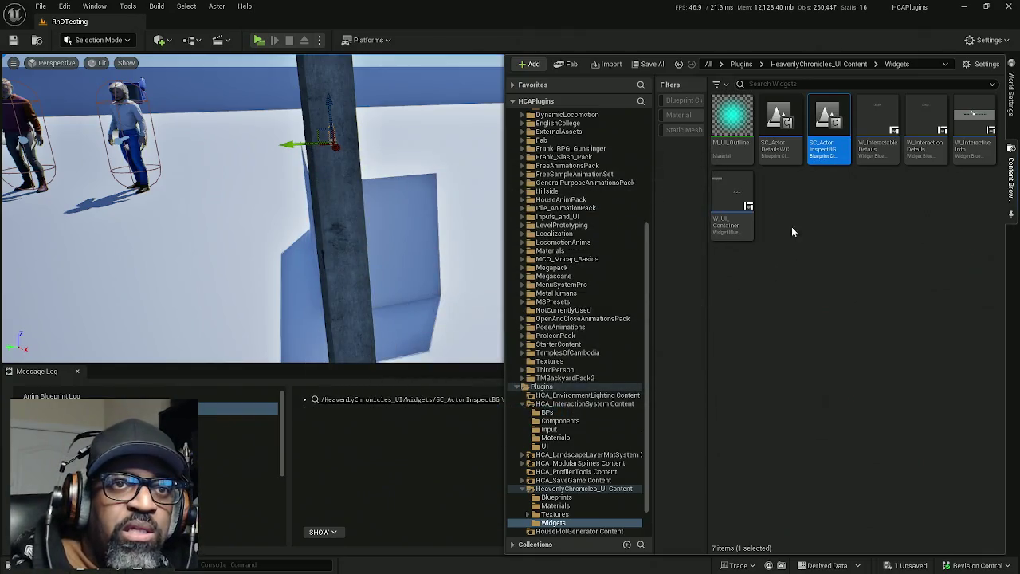
double_click(825, 134)
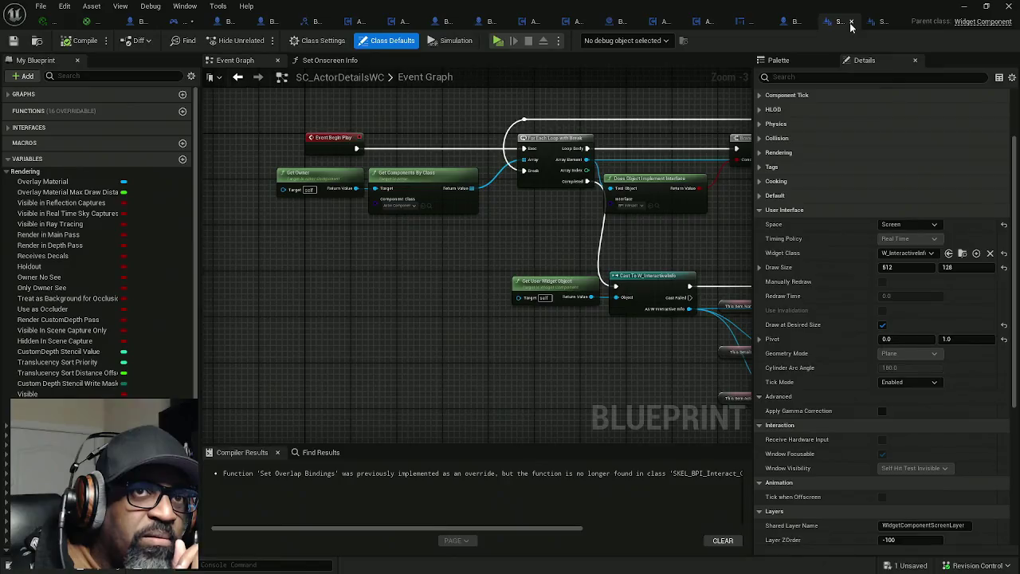
Close the SC_ActorDetailsWC editor and delete the copied nodes from SC_ActorInspectBG's Event Graph
left_click(851, 22)
left_click(880, 22)
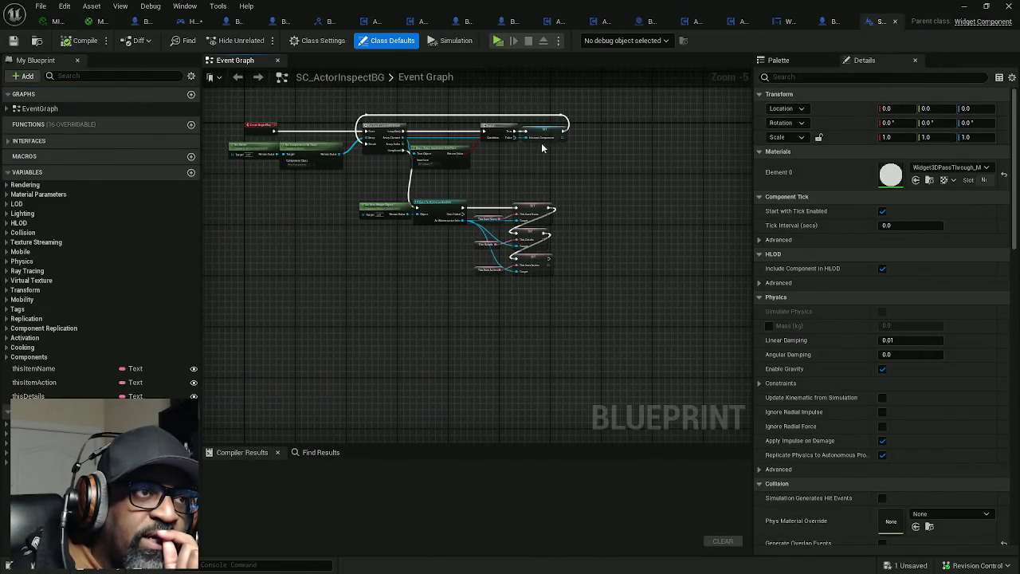
scroll(412, 113, "down", 2)
left_click_drag(561, 100, 347, 242)
key("Delete")
mouse_move(266, 170)
left_mouse_down()
mouse_move(337, 125)
mouse_move(369, 141)
left_mouse_up()
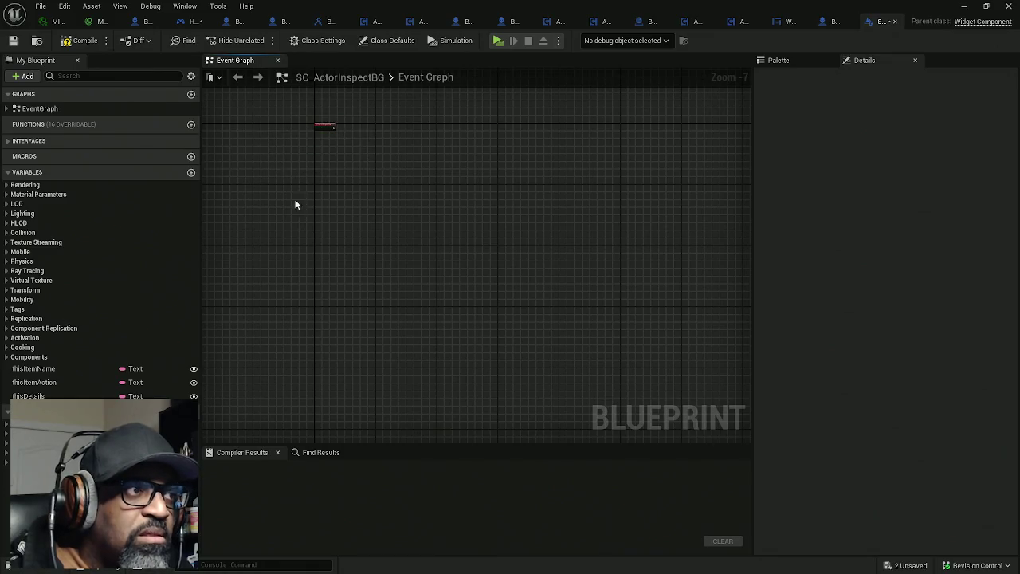
Delete the thisItemName, thisItemAction and thisDetails variables
left_click(88, 370)
key("Delete")
left_click(85, 371)
key("Delete")
left_click(85, 371)
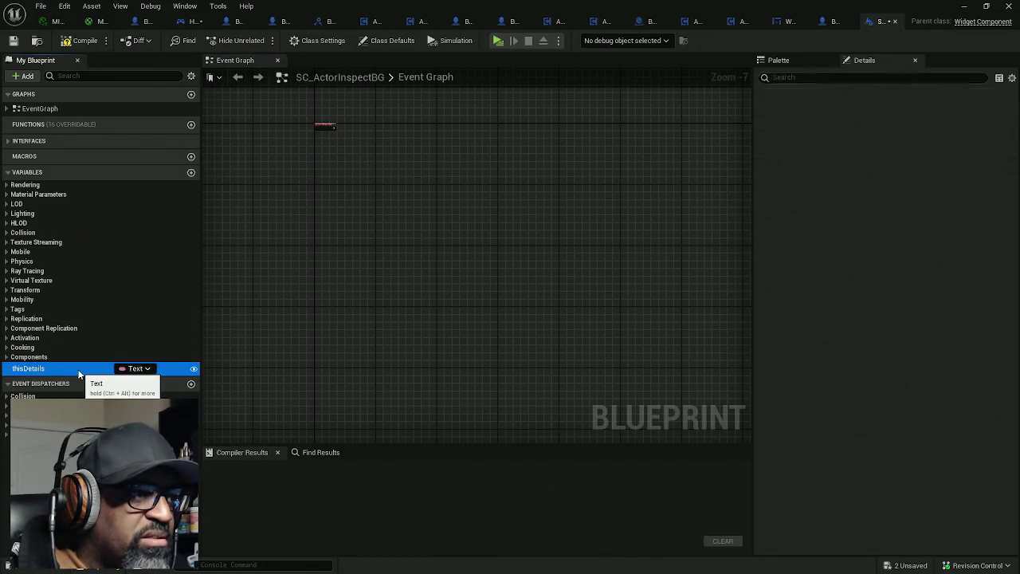
key("Delete")
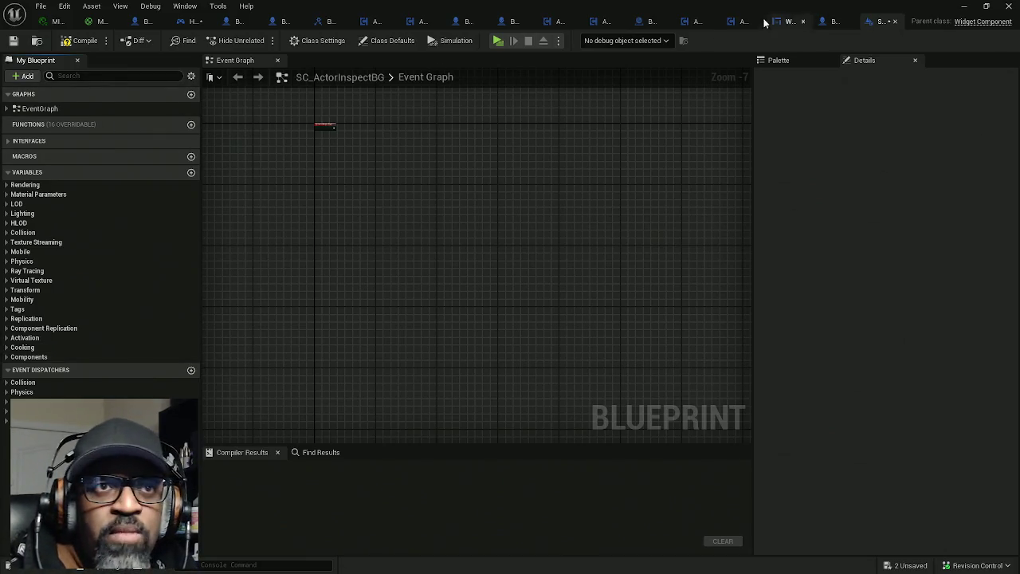
In Class Defaults, set the Widget Class to WBP_ItemInspection
left_click(785, 22)
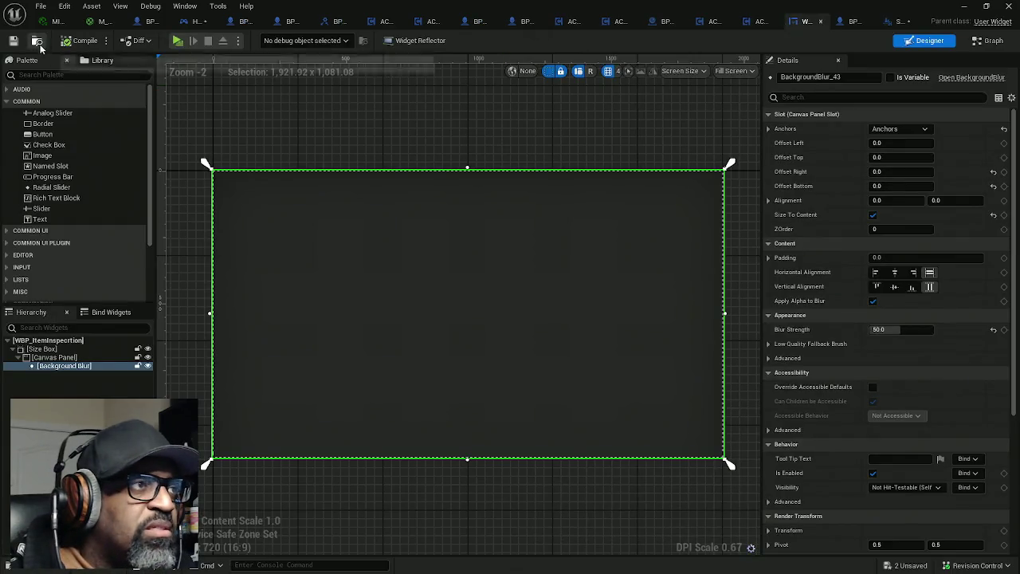
left_click(888, 22)
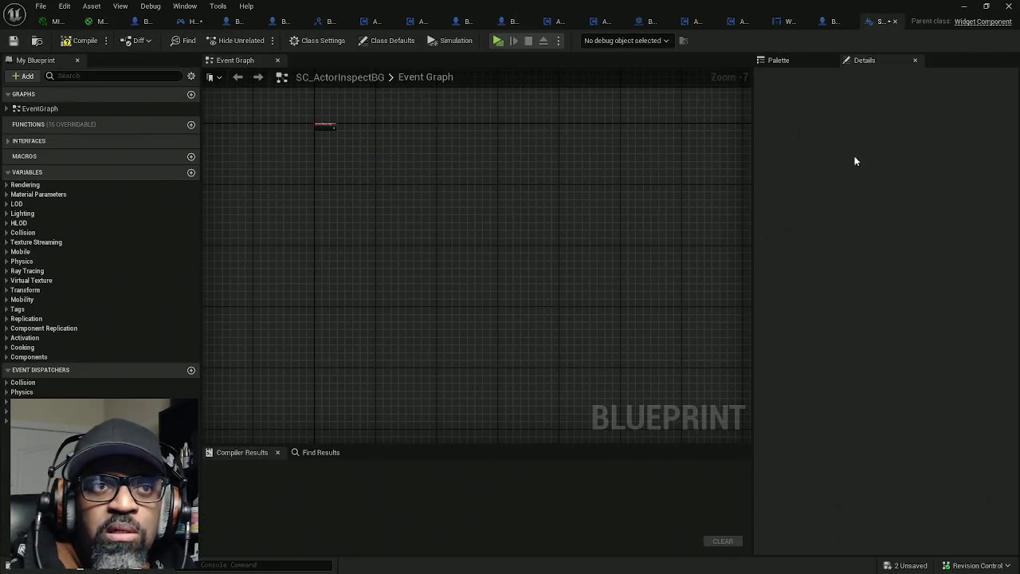
left_click(386, 43)
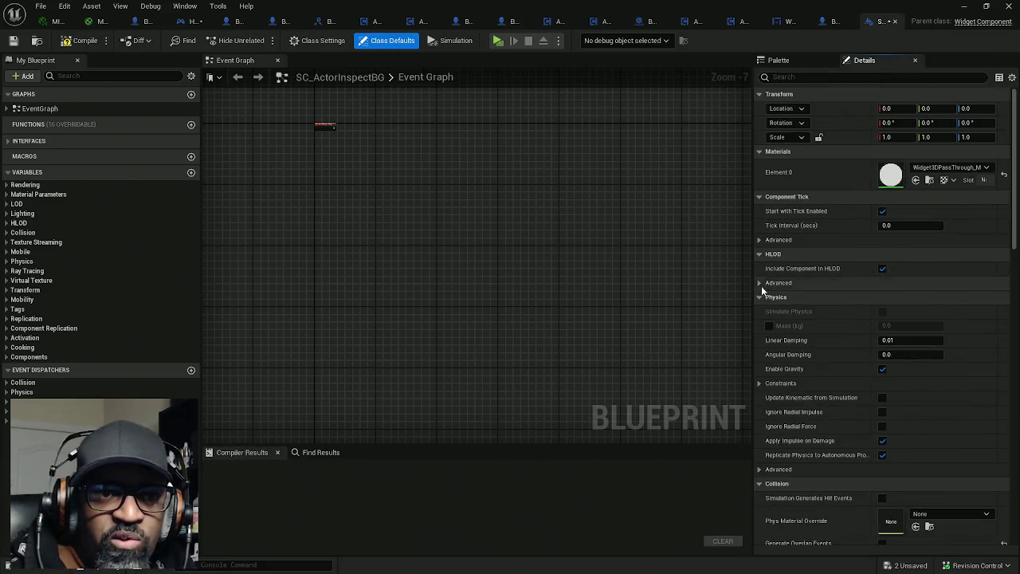
scroll(818, 311, "down", 15)
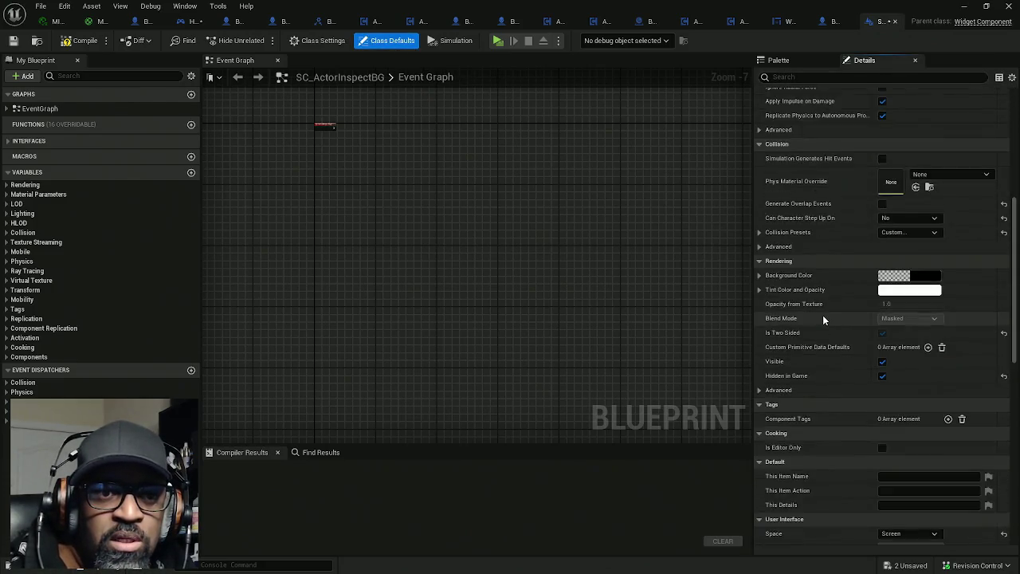
left_click(948, 239)
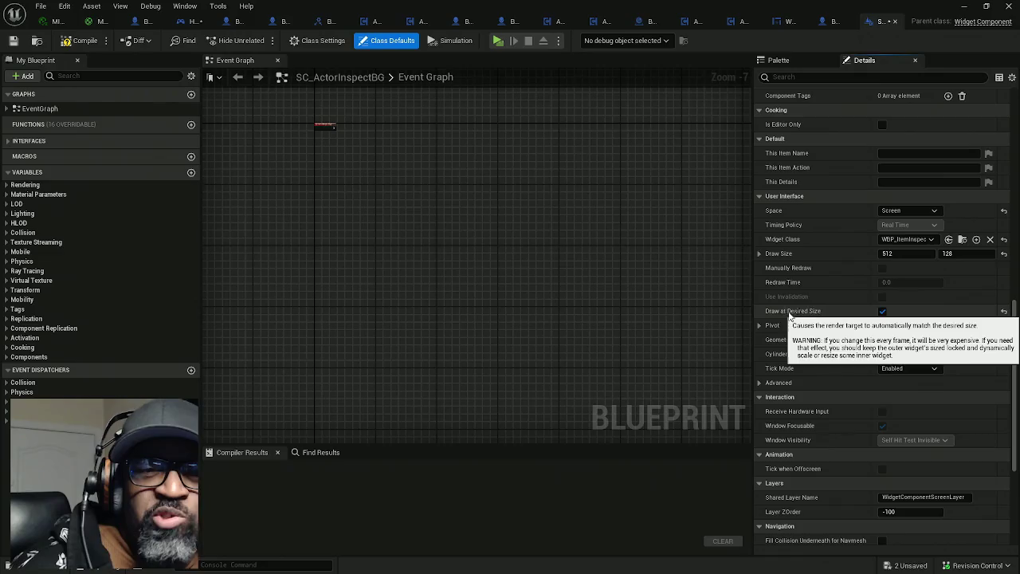
Compile and save all, dismiss the validation warning, and show the WBP_ItemInspection Designer
left_click(81, 47)
key("ctrl+shift+s")
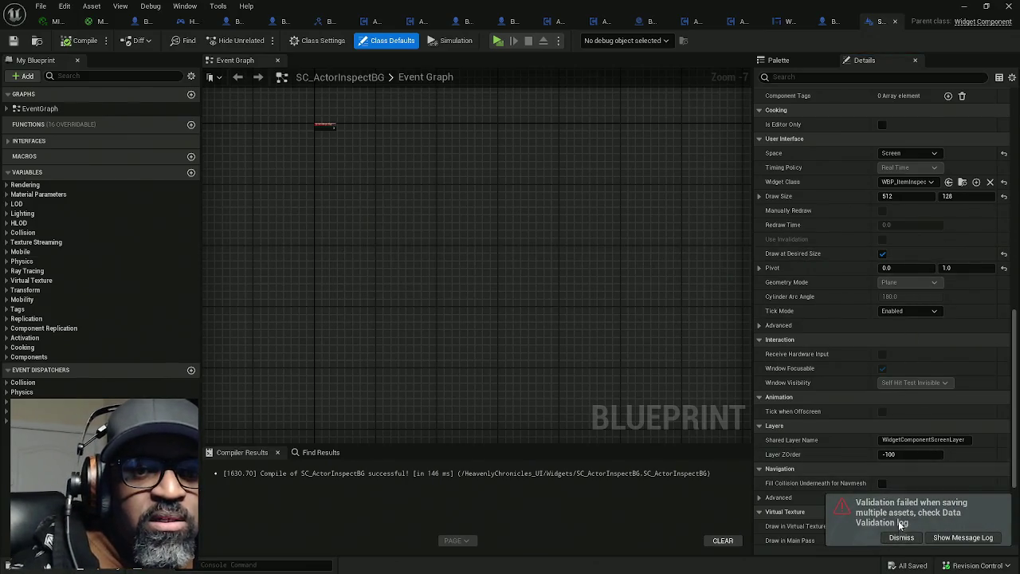
left_click(902, 537)
left_click(772, 20)
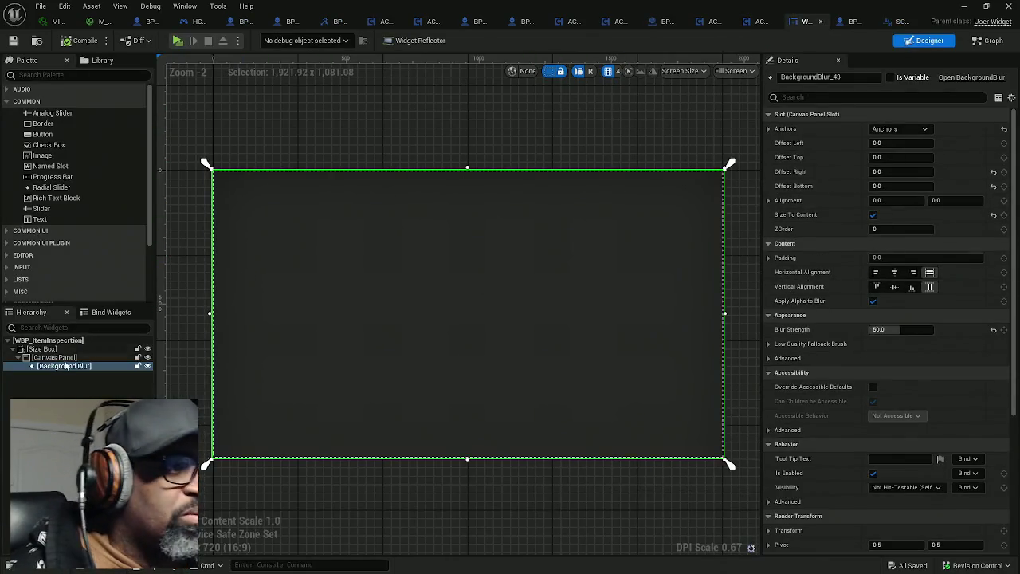
left_click(41, 349)
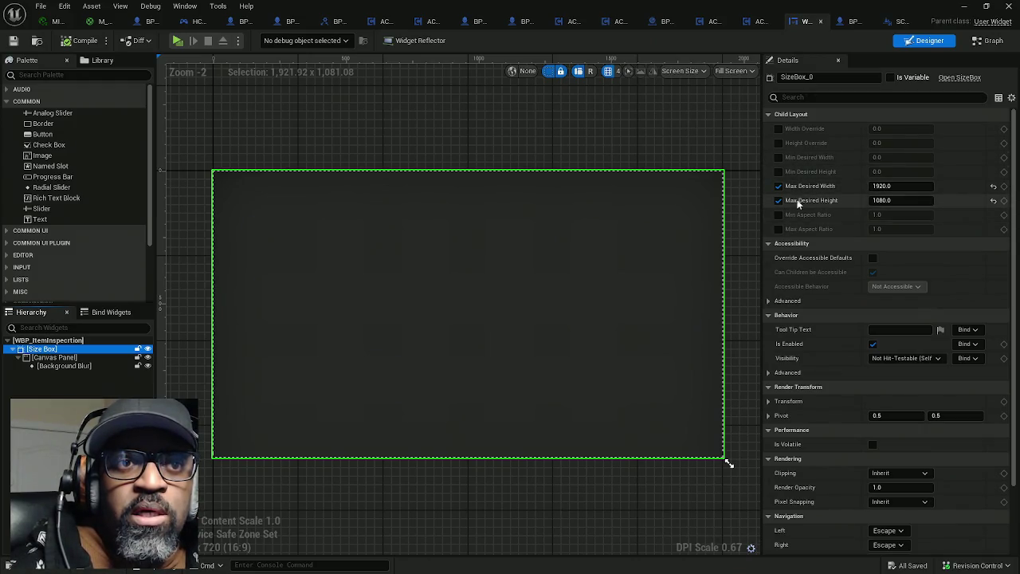
scroll(829, 381, "down", 3)
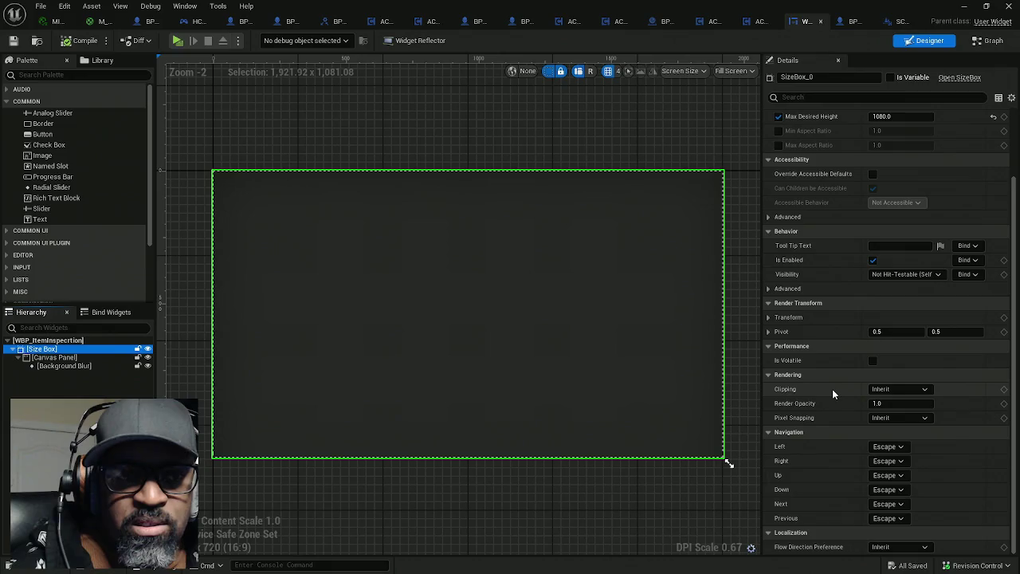
scroll(832, 389, "up", 3)
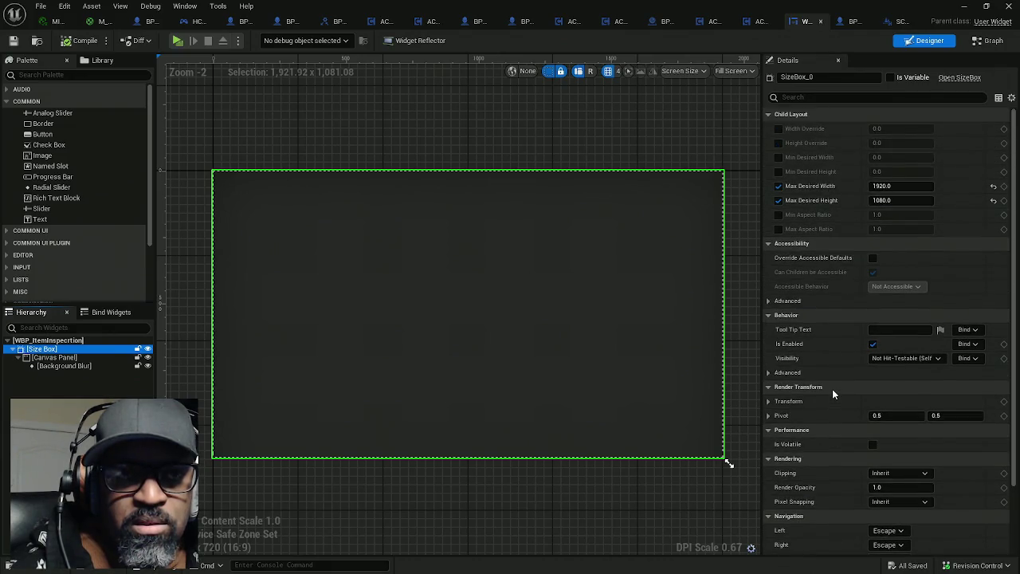
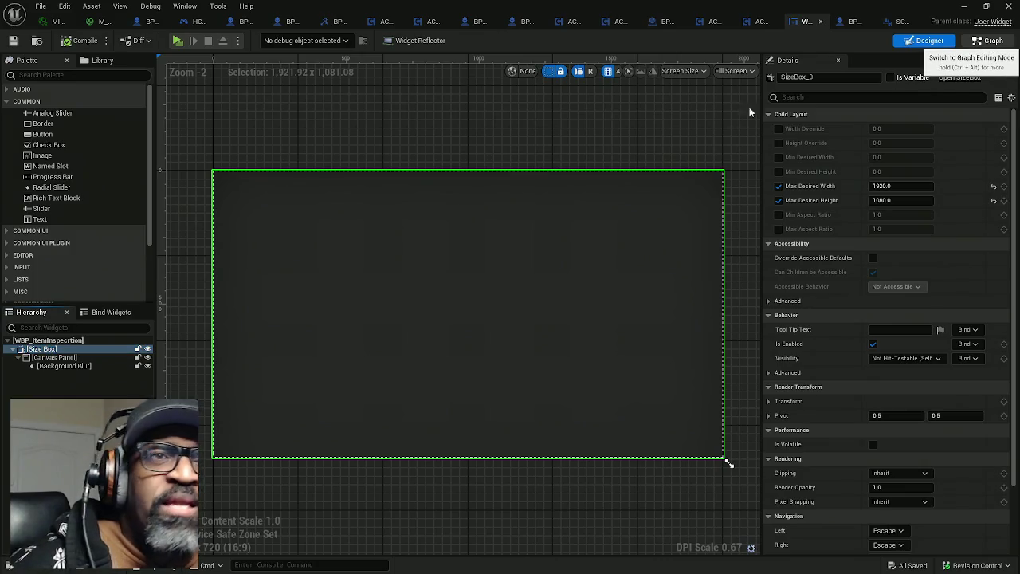
Tick Is Variable on SizeBox_0 in WBP_ItemInspection's Designer
left_click(989, 48)
left_click(918, 41)
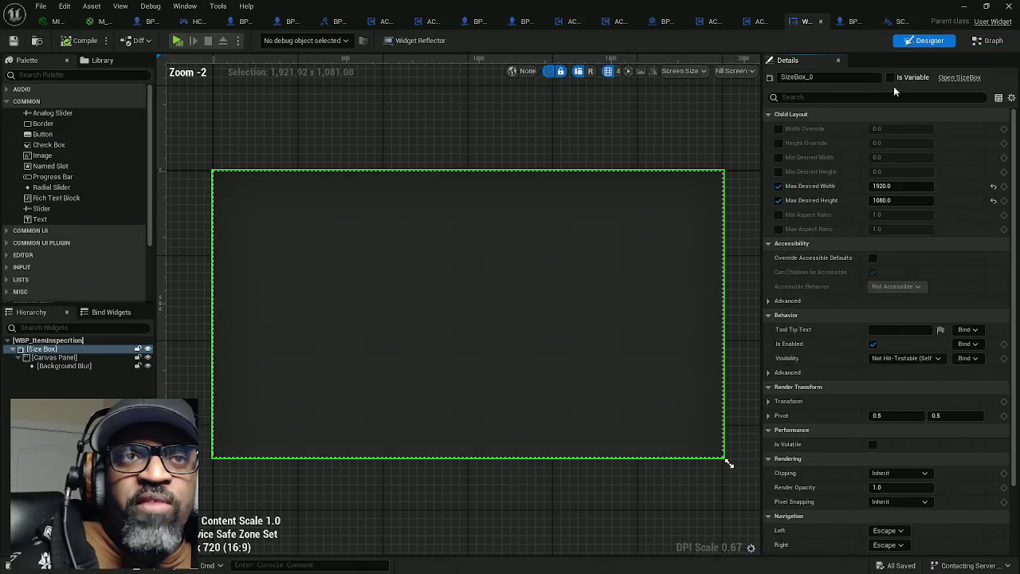
left_click(896, 78)
left_click(834, 77)
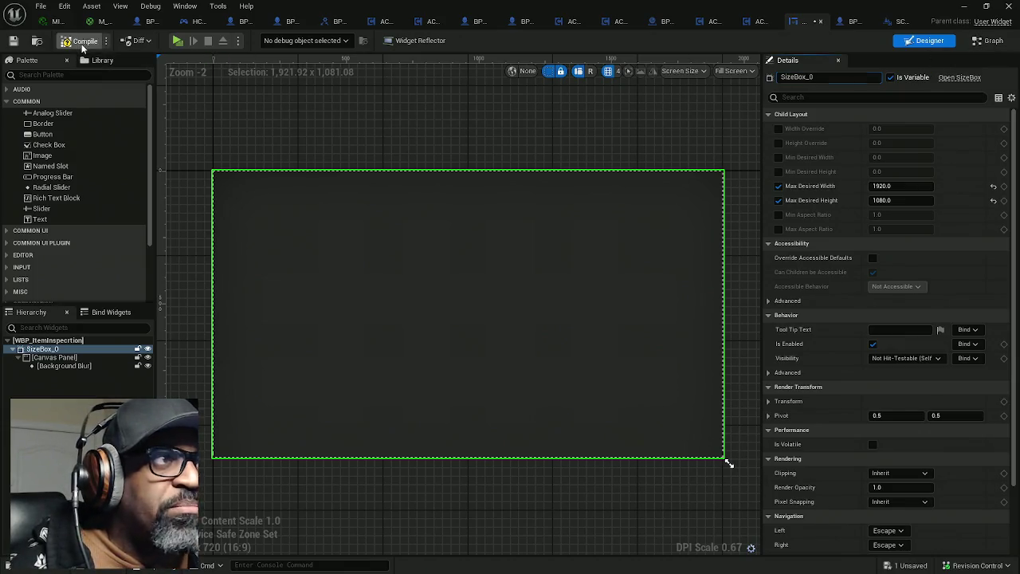
left_click(988, 44)
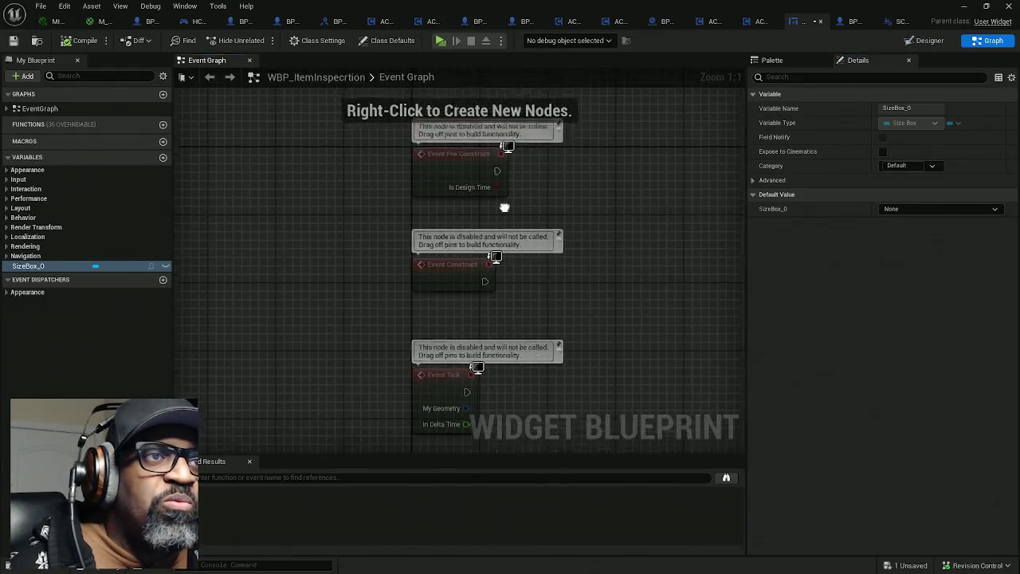
Place a SizeBox_0 getter and a Get Player Controller node in the event graph
left_click_drag(515, 229, 513, 212)
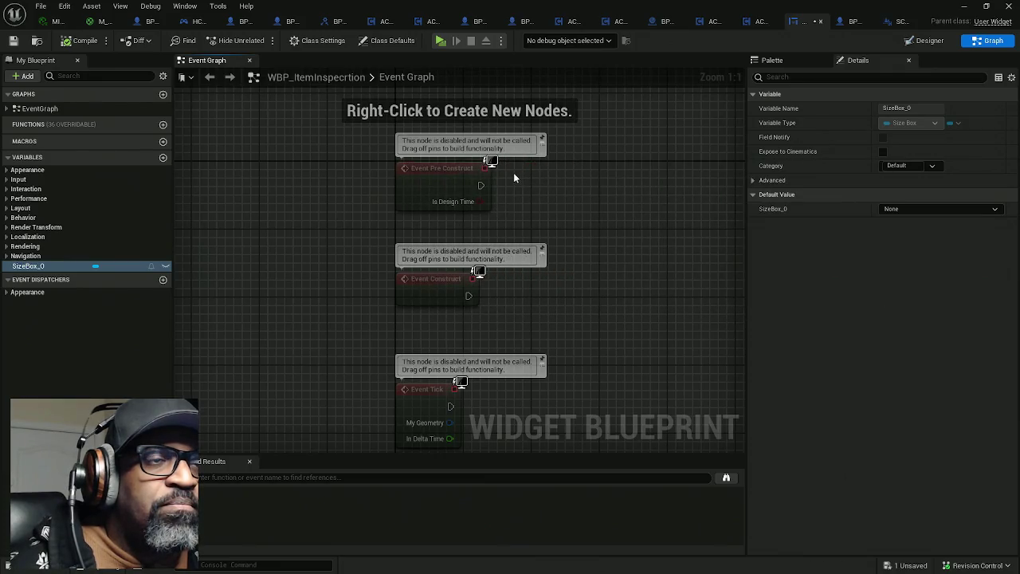
mouse_move(65, 266)
left_mouse_down()
mouse_move(514, 223)
mouse_move(522, 204)
mouse_move(468, 231)
left_mouse_up()
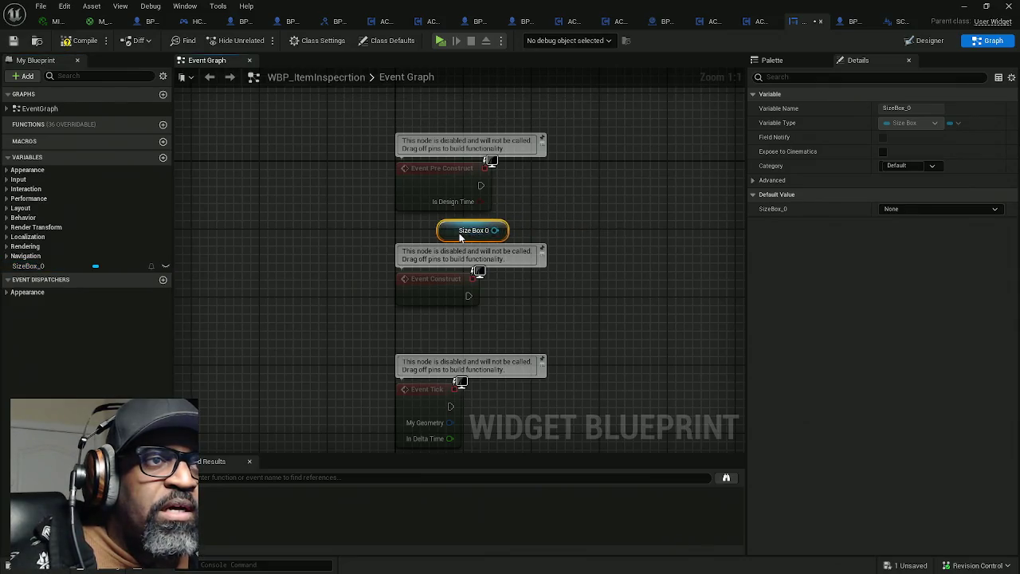
right_click(529, 192)
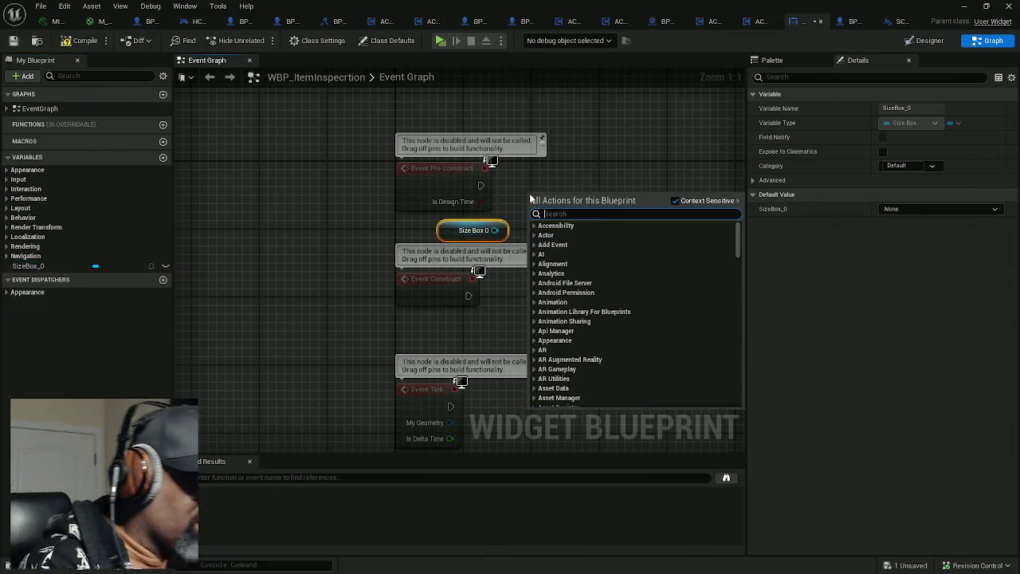
type("get hud")
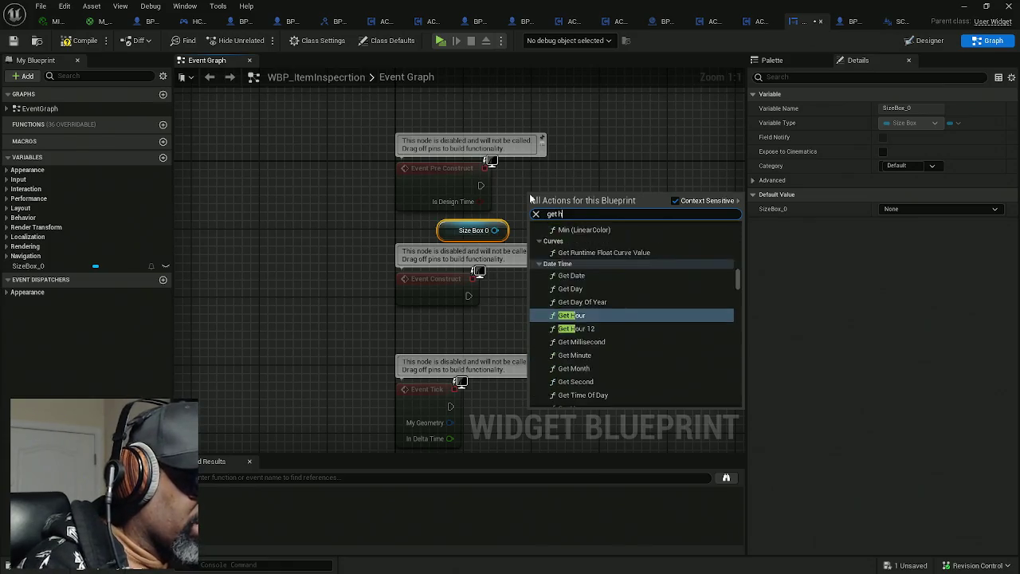
key("BackSpace")
key("BackSpace")
key("BackSpace")
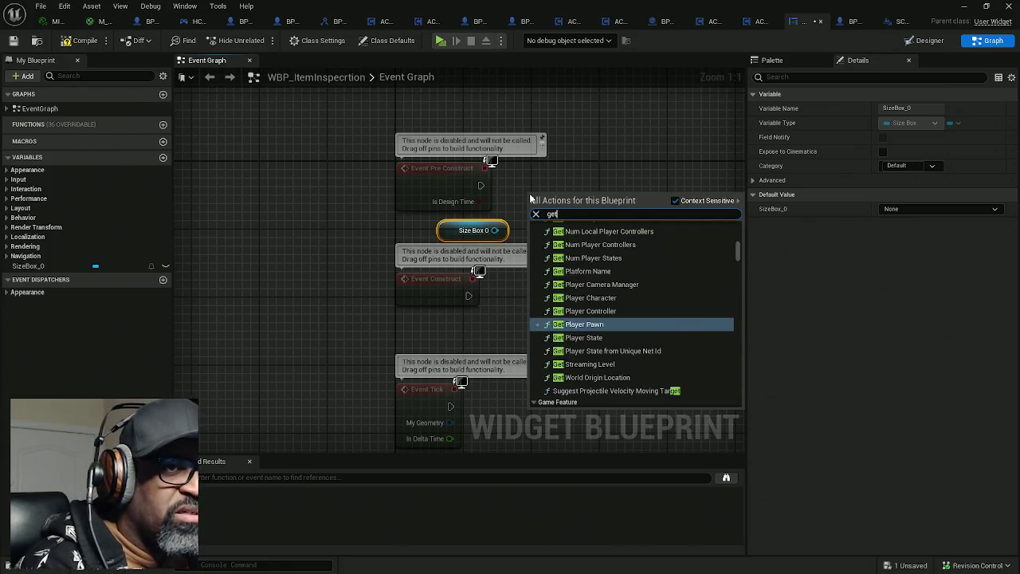
type("playercontro")
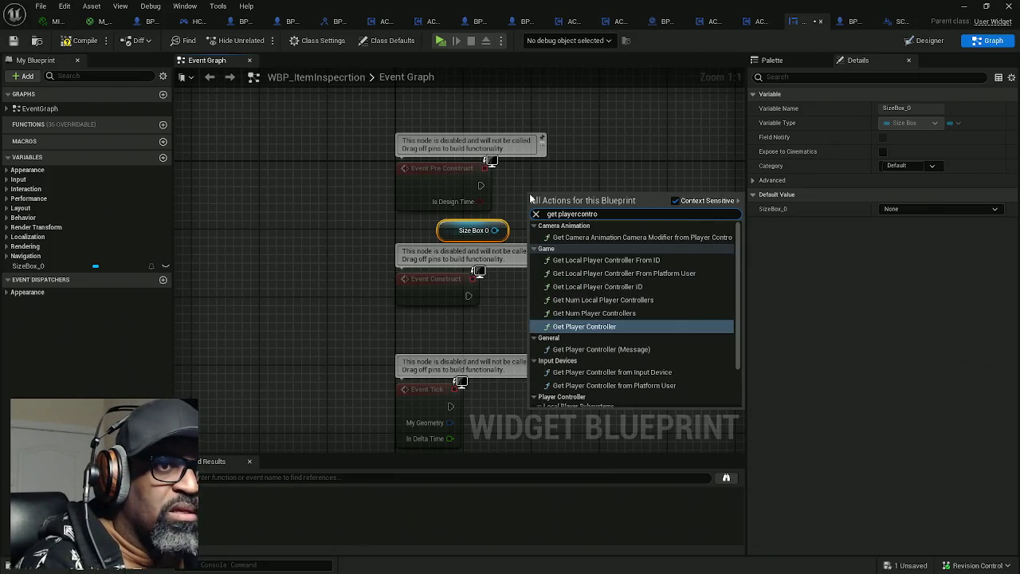
key("Return")
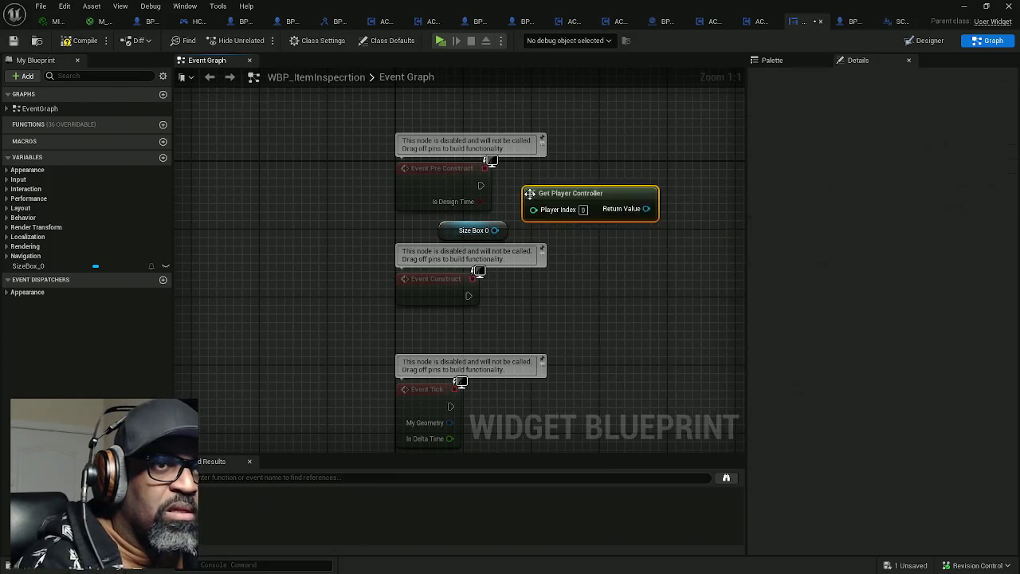
Add Get Viewport Size wired from the player controller, with Size Box 0 placed below it
left_click_drag(634, 181, 506, 175)
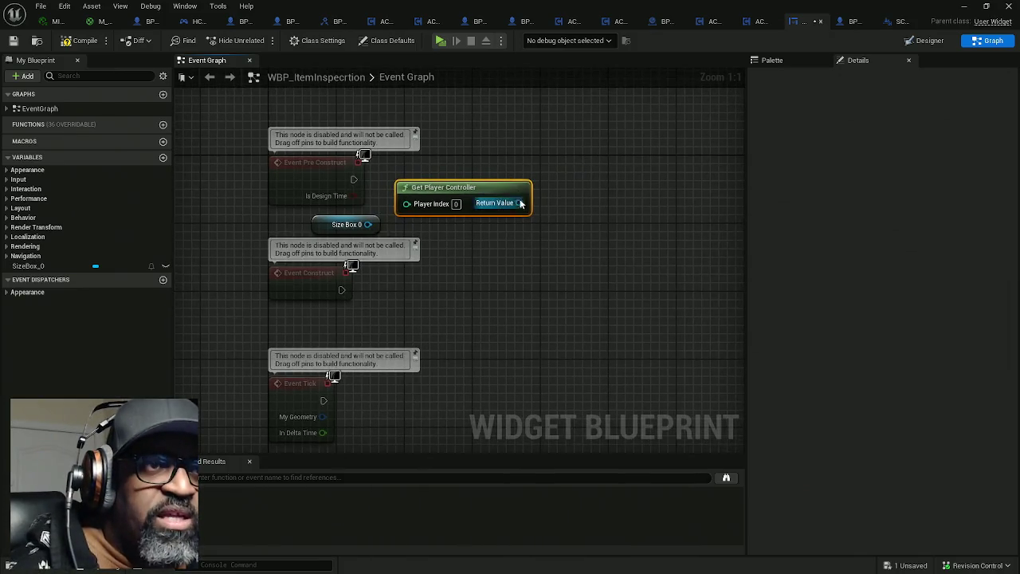
left_click_drag(558, 202, 558, 202)
type("get hud")
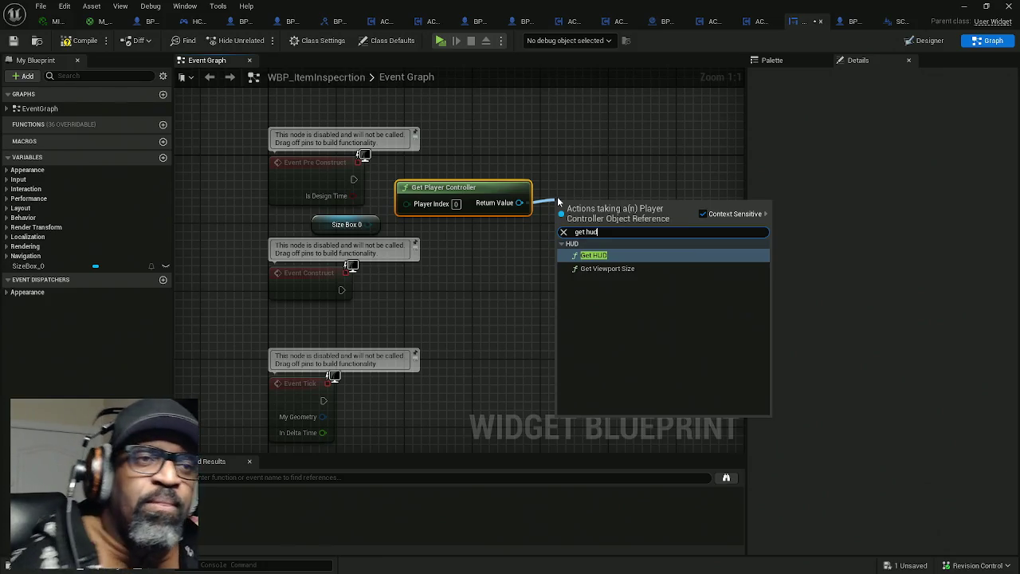
left_click(594, 271)
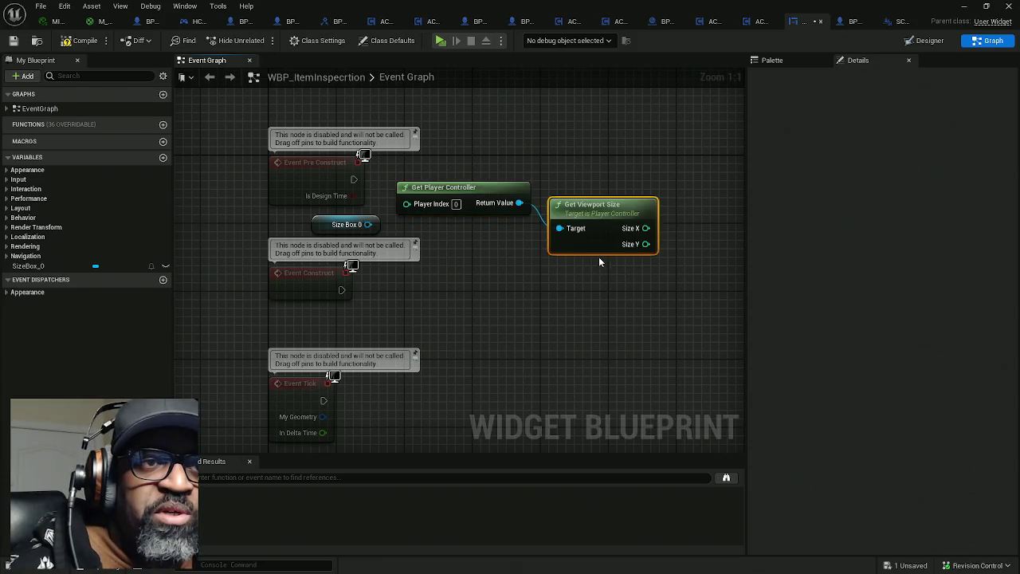
mouse_move(322, 225)
left_mouse_down()
mouse_move(481, 223)
mouse_move(575, 249)
mouse_move(575, 269)
mouse_move(454, 281)
mouse_move(485, 271)
left_mouse_up()
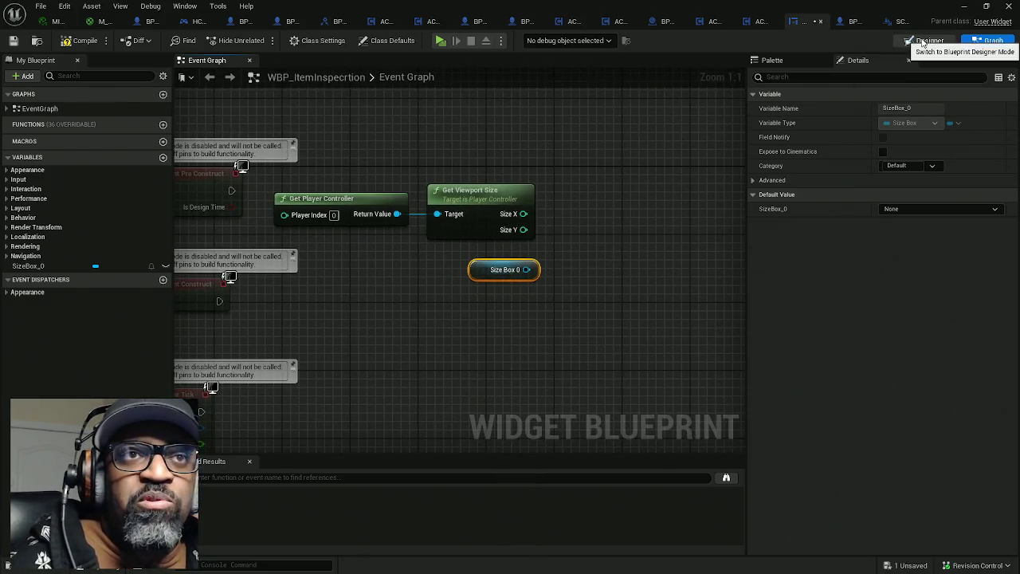
Add a Set Max Desired Height node from Size Box 0, then delete it
left_click(925, 41)
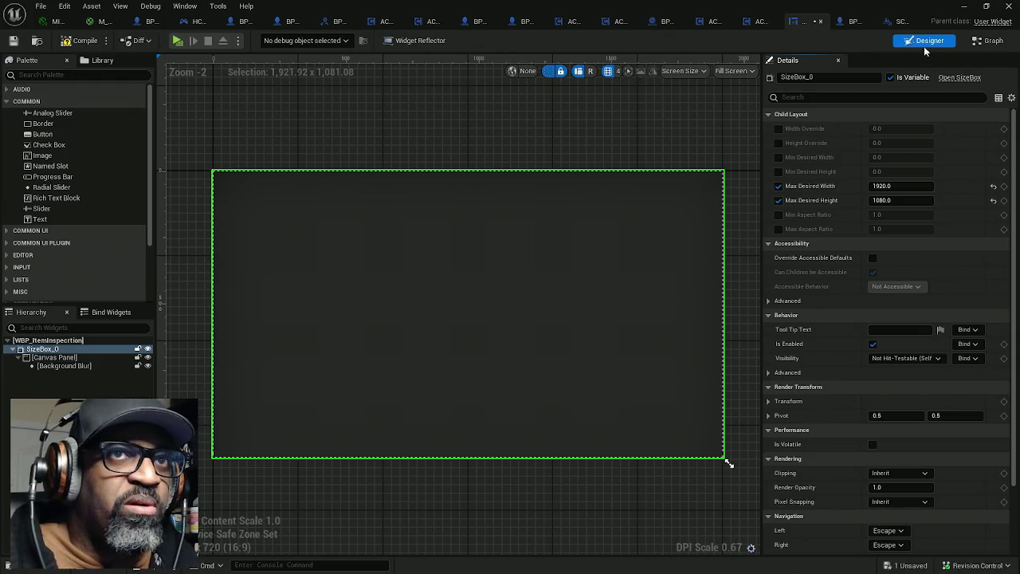
left_click(976, 44)
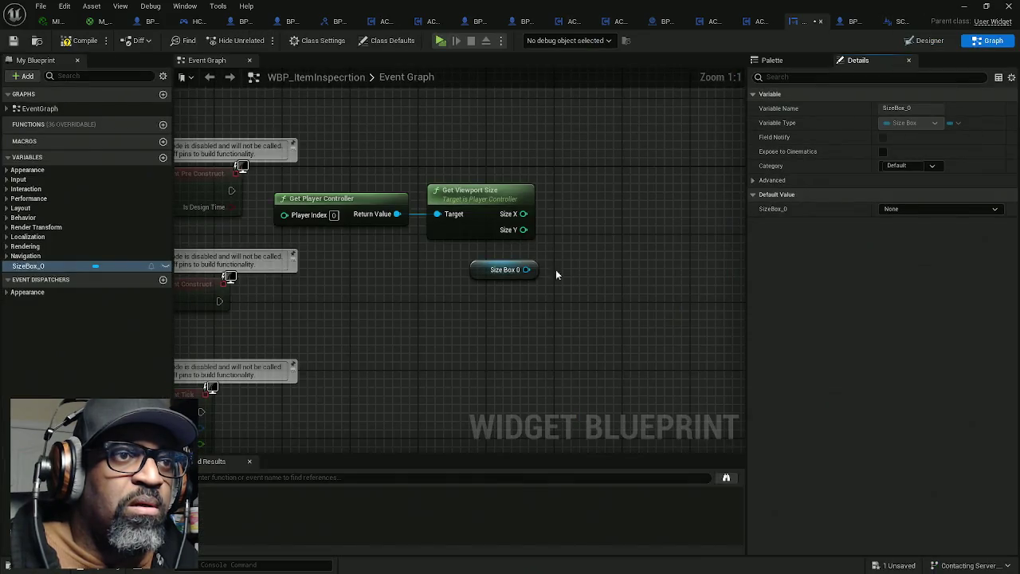
left_click_drag(530, 270, 592, 243)
type("s")
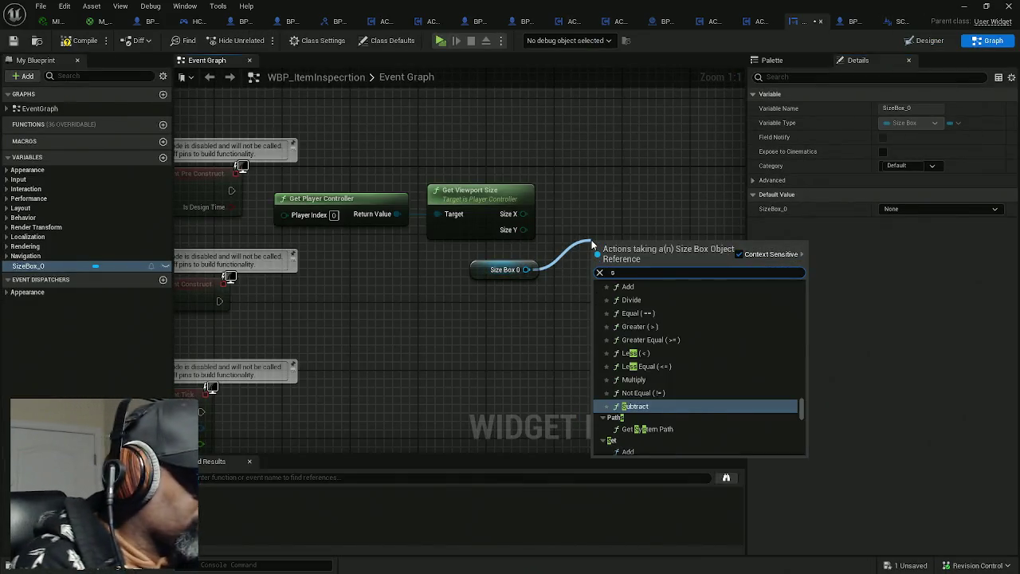
type("et max")
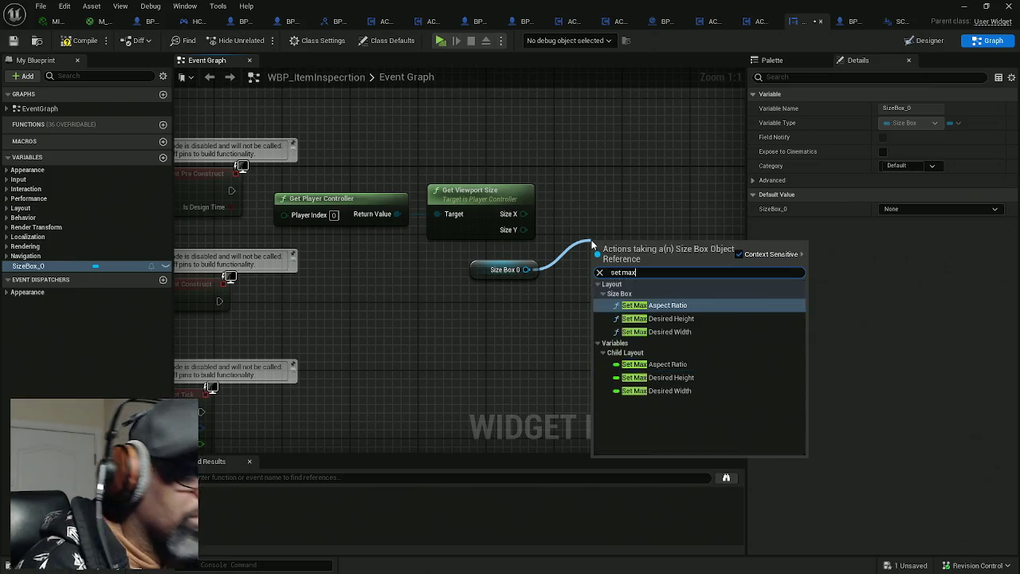
left_click(681, 319)
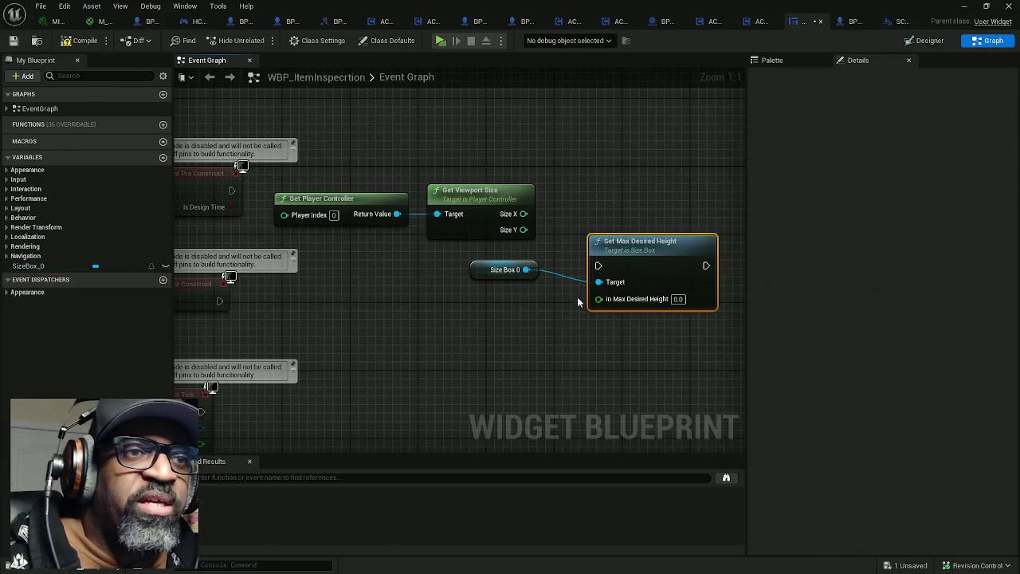
left_click_drag(522, 272, 564, 341)
type("set")
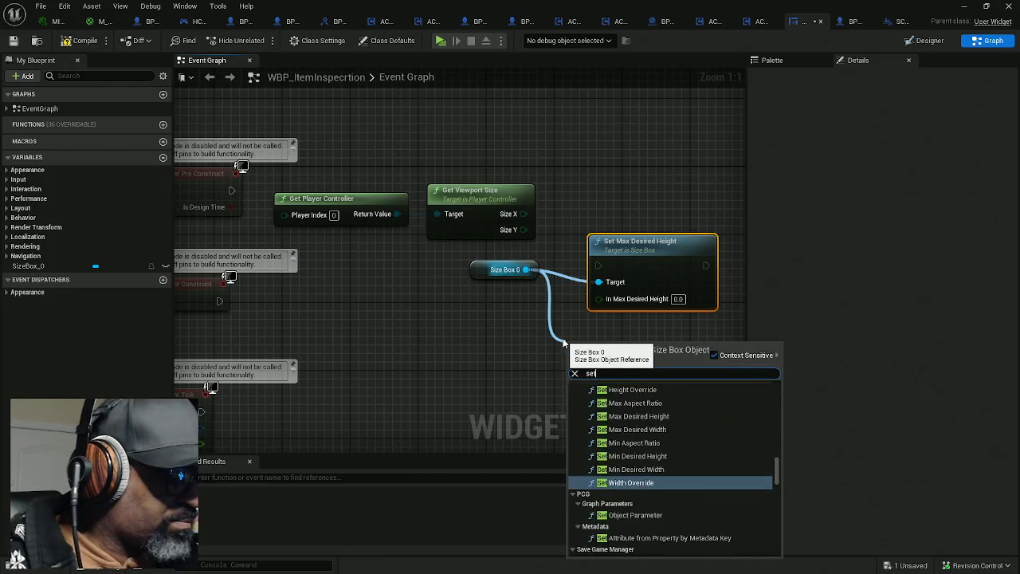
type(" max")
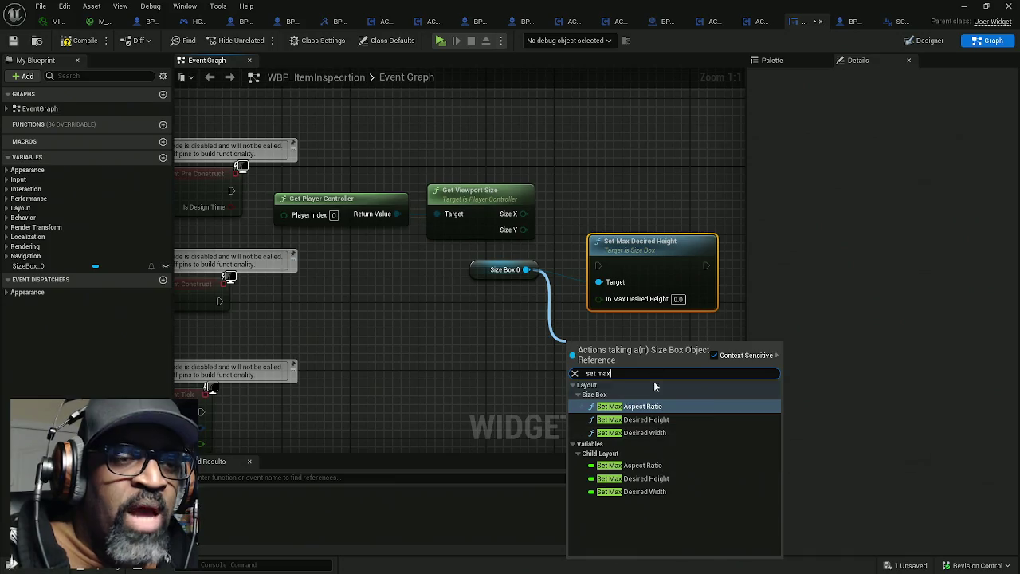
left_click(633, 419)
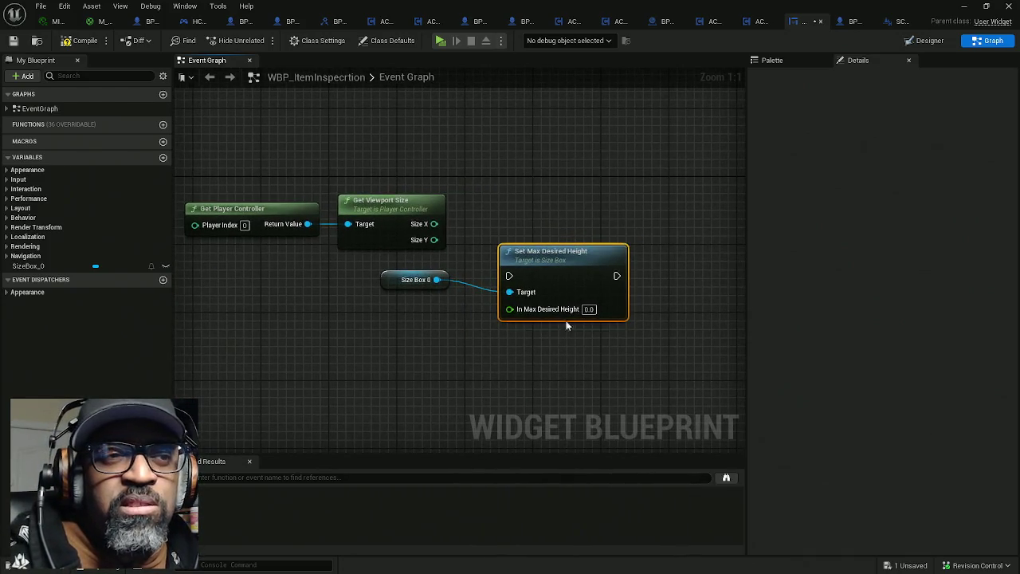
key("Delete")
Add a Set Min Desired Height node targeting Size Box 0
left_click_drag(436, 285, 495, 308)
type("set")
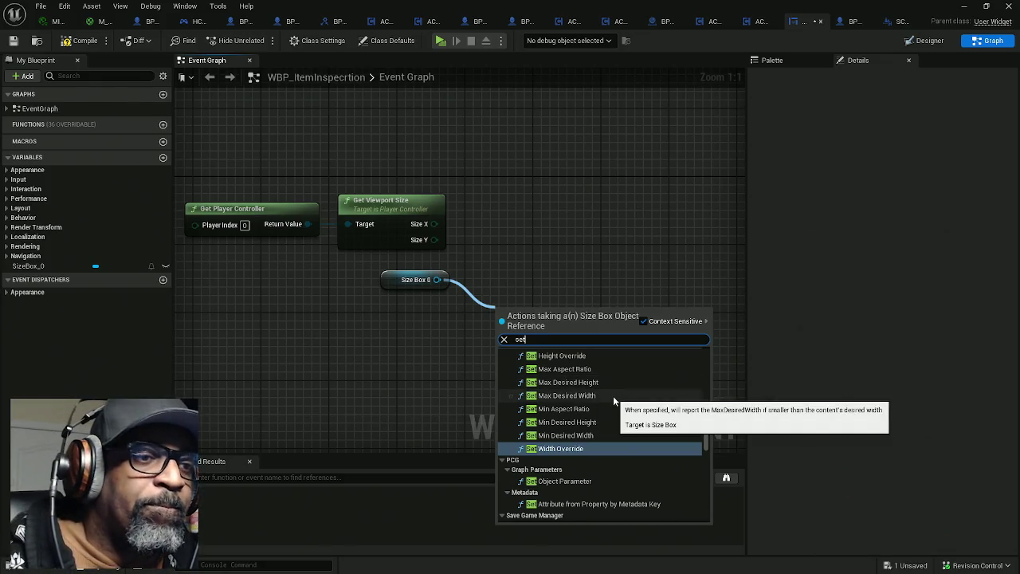
type("min")
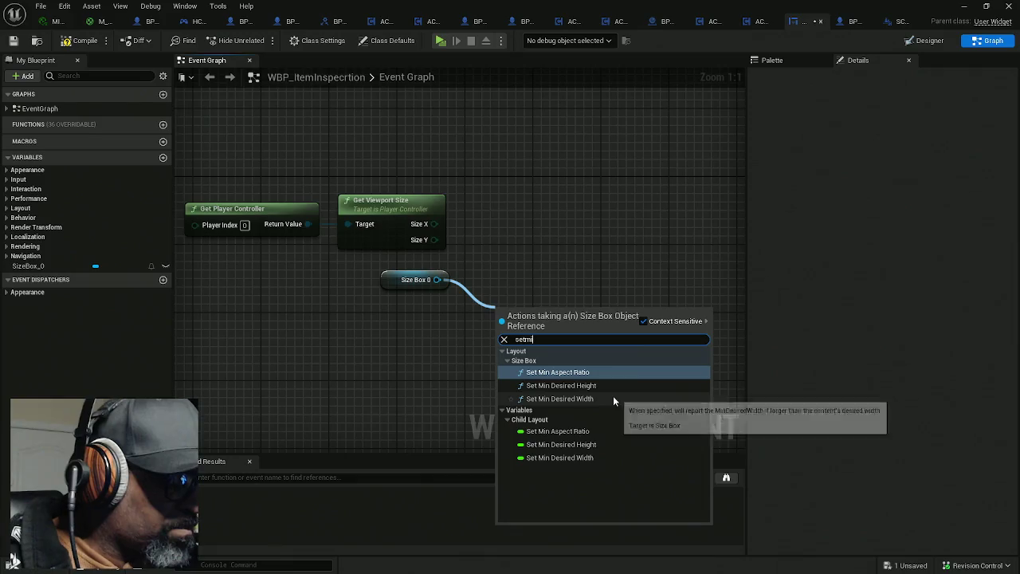
left_click(588, 385)
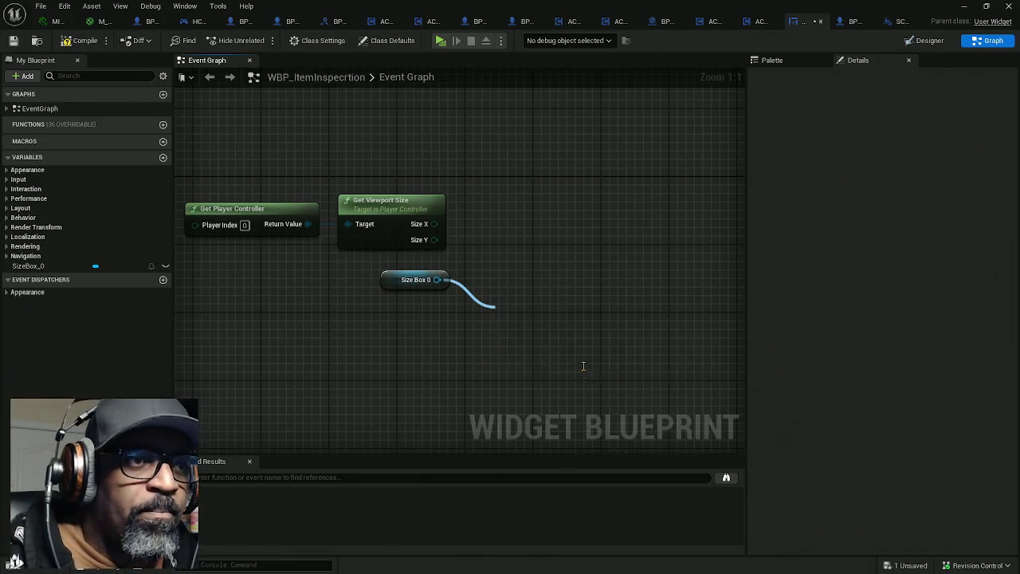
Add Set Min Desired Width after Event Pre Construct, chained into Set Min Desired Height
left_click_drag(437, 280, 429, 368)
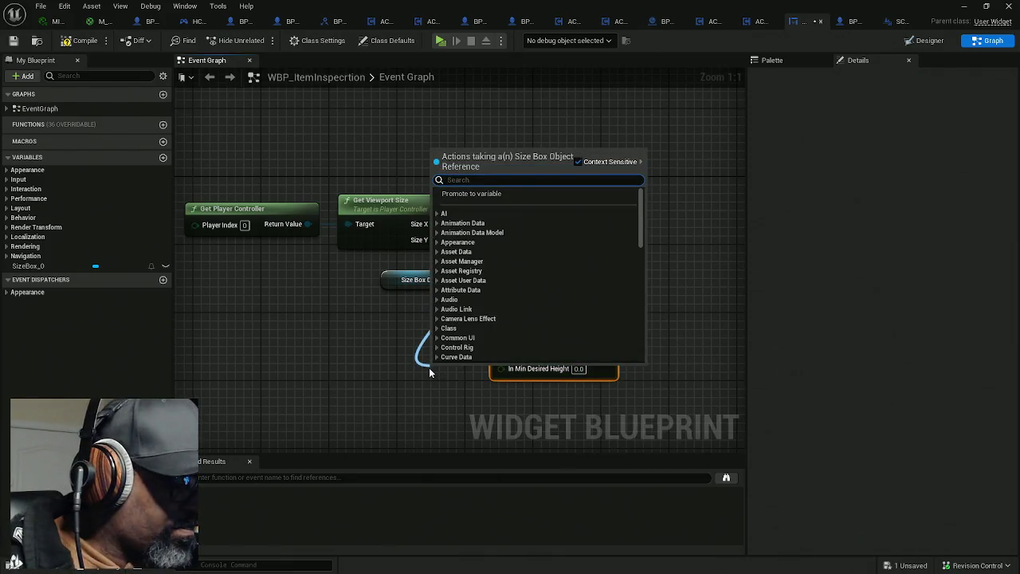
type("set min")
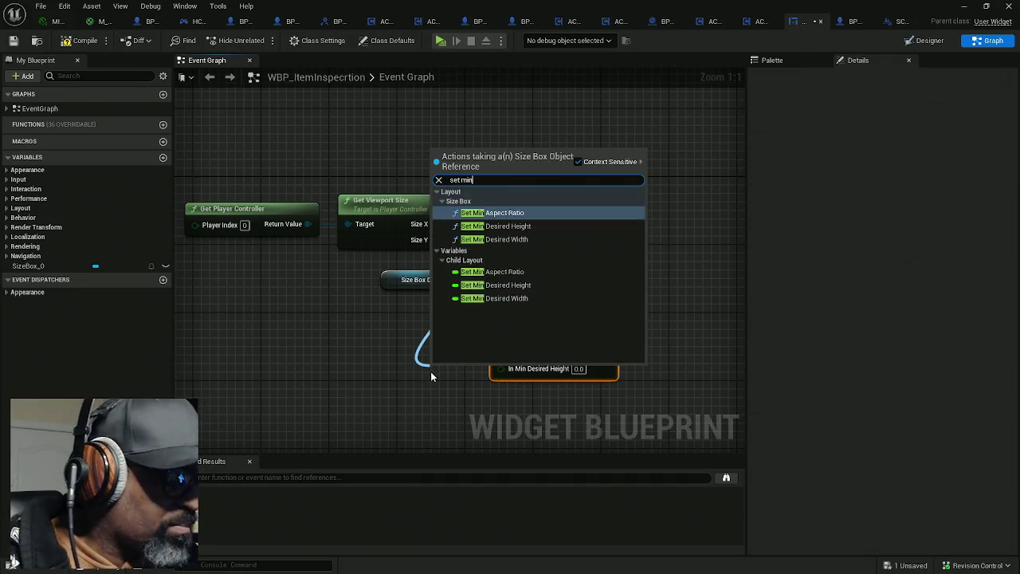
left_click(514, 239)
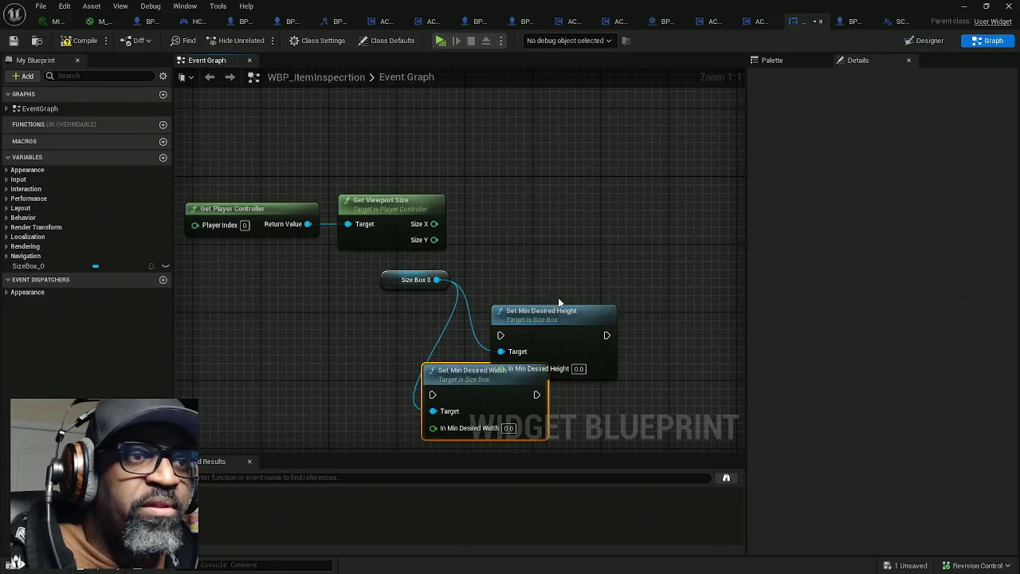
mouse_move(493, 369)
left_mouse_down()
mouse_move(532, 251)
mouse_move(531, 192)
left_mouse_up()
left_click_drag(467, 225, 614, 213)
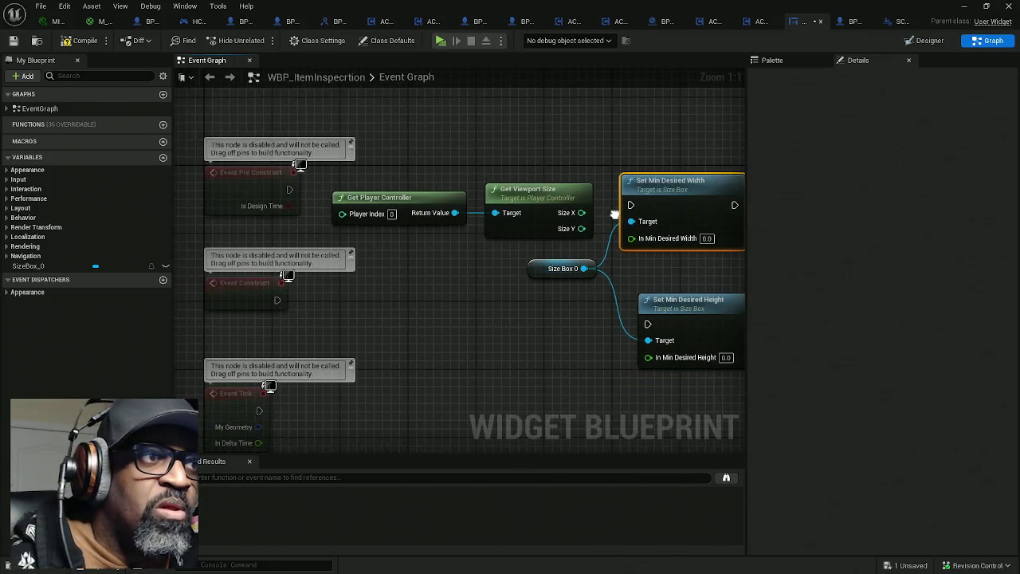
mouse_move(289, 190)
left_mouse_down()
mouse_move(342, 201)
mouse_move(644, 205)
mouse_move(632, 205)
mouse_move(659, 184)
left_mouse_up()
mouse_move(716, 216)
left_mouse_down()
mouse_move(671, 230)
mouse_move(685, 235)
mouse_move(610, 341)
left_mouse_up()
left_click_drag(652, 325, 627, 278)
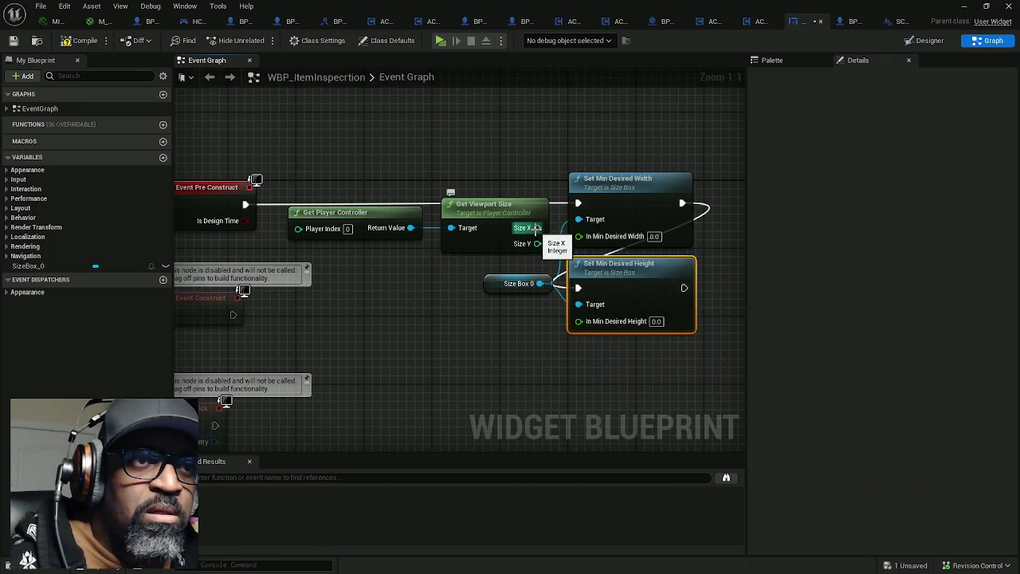
left_click_drag(487, 284, 463, 275)
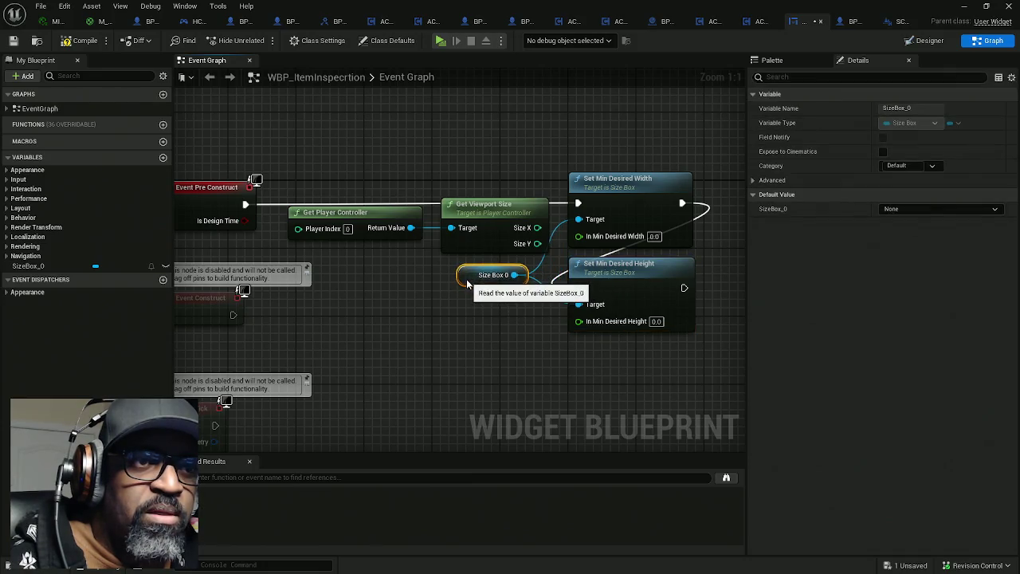
Wire Size X and Size Y into min desired width and height, then compile and save
mouse_move(532, 229)
left_mouse_down()
mouse_move(590, 237)
mouse_move(494, 271)
left_mouse_up()
mouse_move(634, 197)
left_mouse_down()
mouse_move(600, 197)
mouse_move(584, 225)
left_mouse_up()
left_click_drag(508, 307, 609, 307)
mouse_move(461, 238)
left_mouse_down()
mouse_move(603, 228)
mouse_move(603, 245)
left_mouse_up()
left_click_drag(511, 213, 535, 237)
mouse_move(458, 253)
left_mouse_down()
mouse_move(513, 271)
mouse_move(604, 336)
left_mouse_up()
left_click_drag(532, 241, 533, 261)
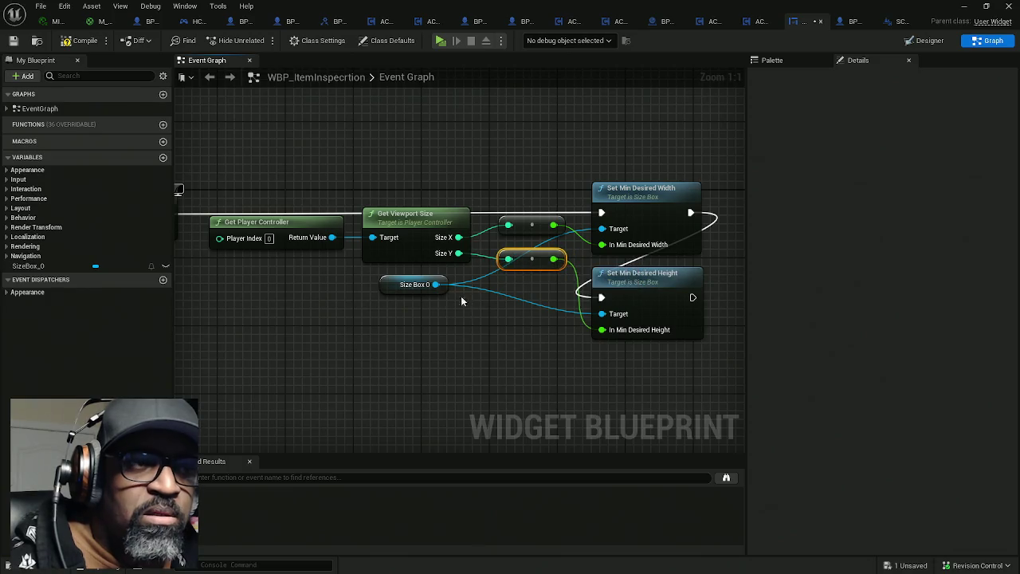
left_click_drag(395, 289, 512, 289)
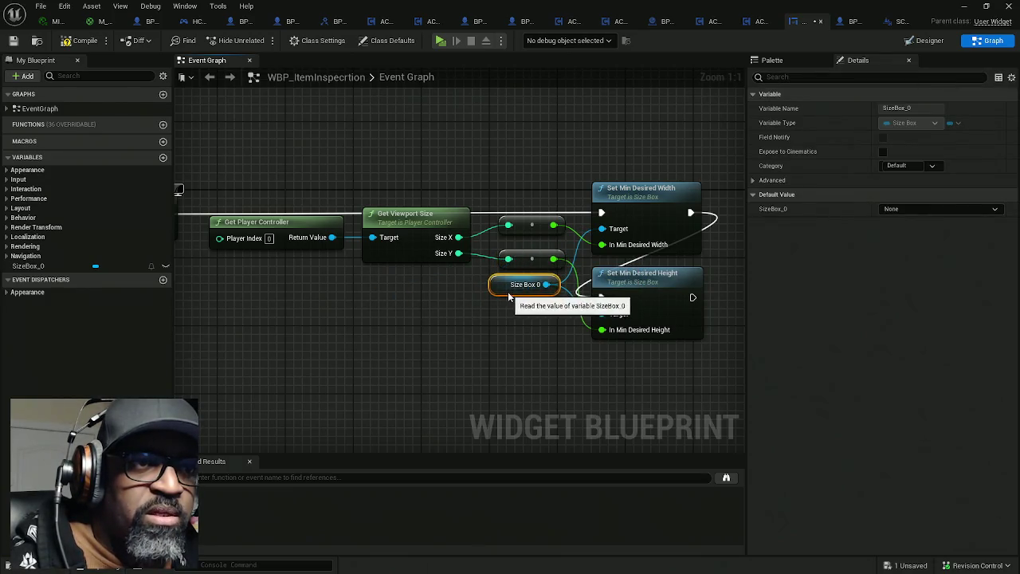
left_click_drag(506, 327, 452, 319)
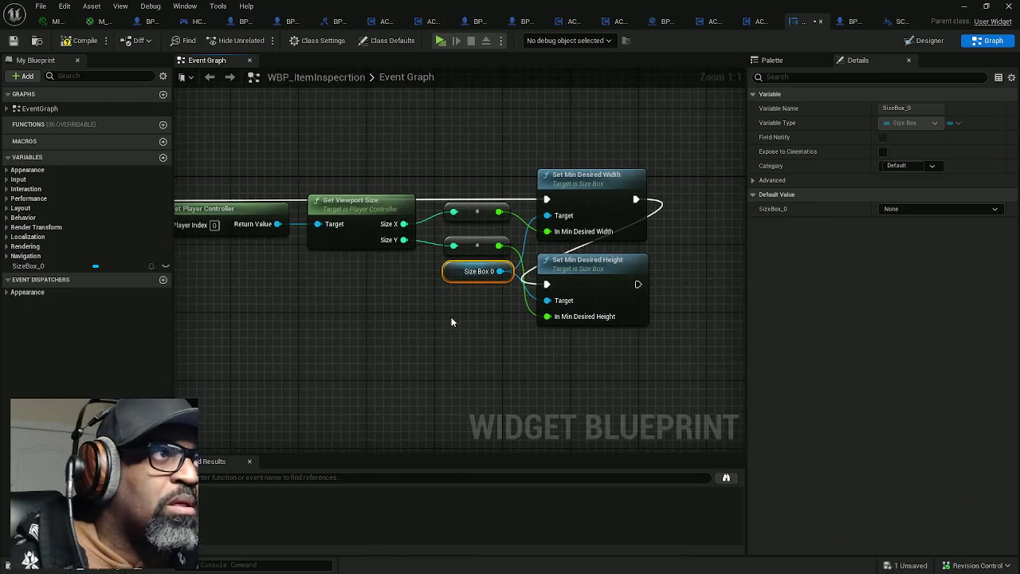
left_click(80, 41)
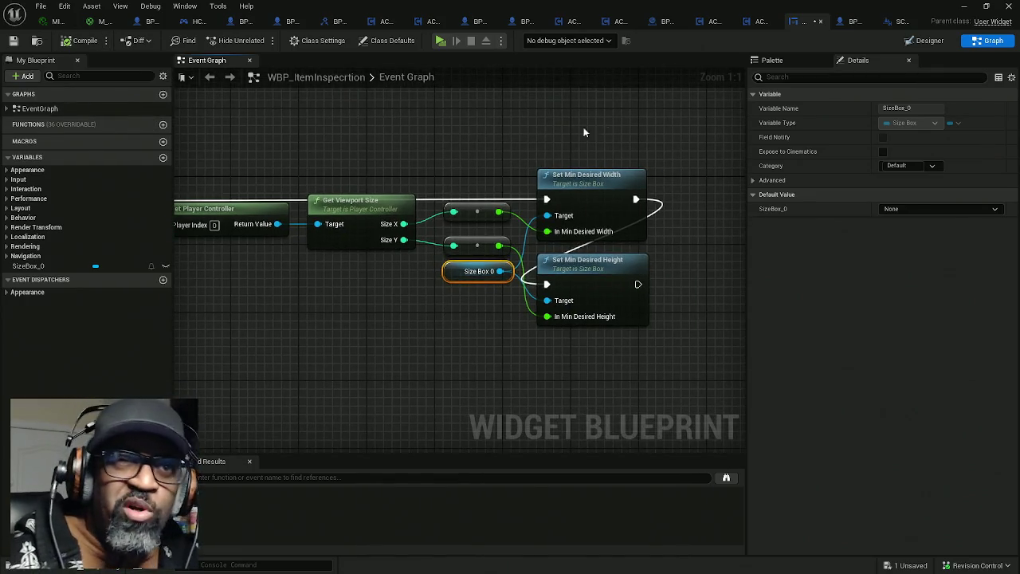
left_click(788, 61)
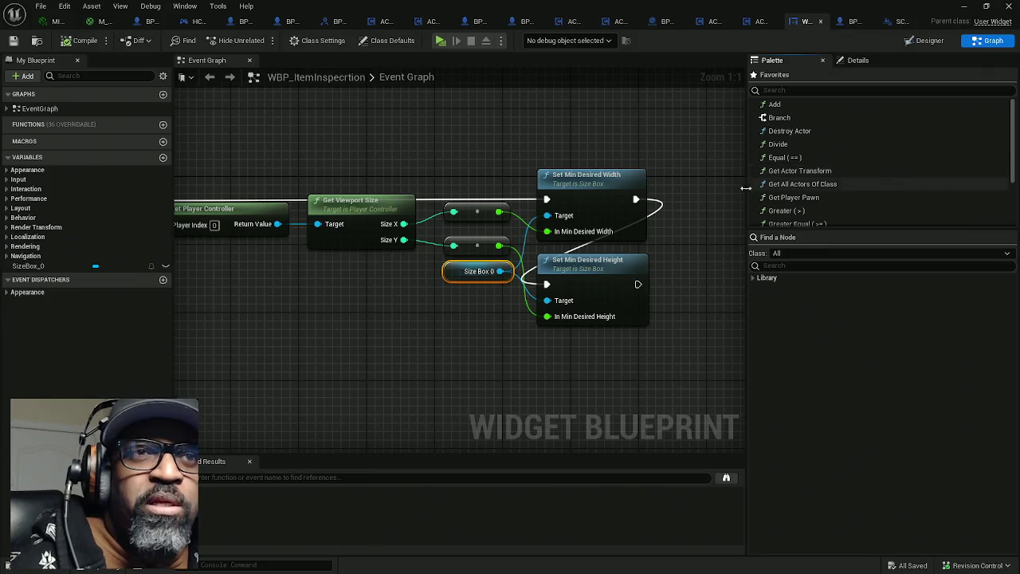
Clear SizeBox_0's Max Desired Width and Max Desired Height overrides in Details and recompile
left_click(857, 61)
left_click(928, 41)
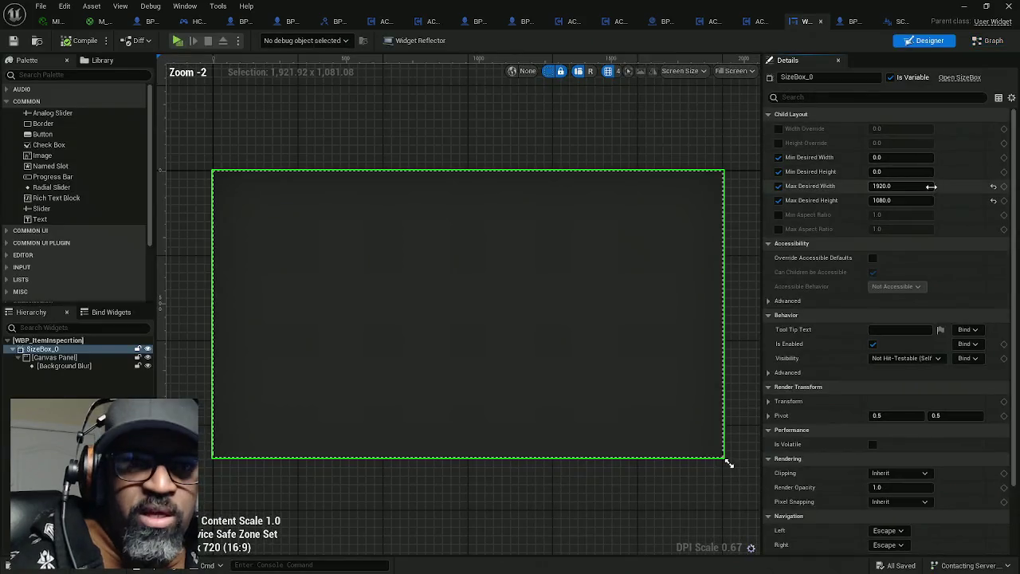
left_click(778, 157)
left_click(778, 171)
left_click(778, 186)
left_click(778, 200)
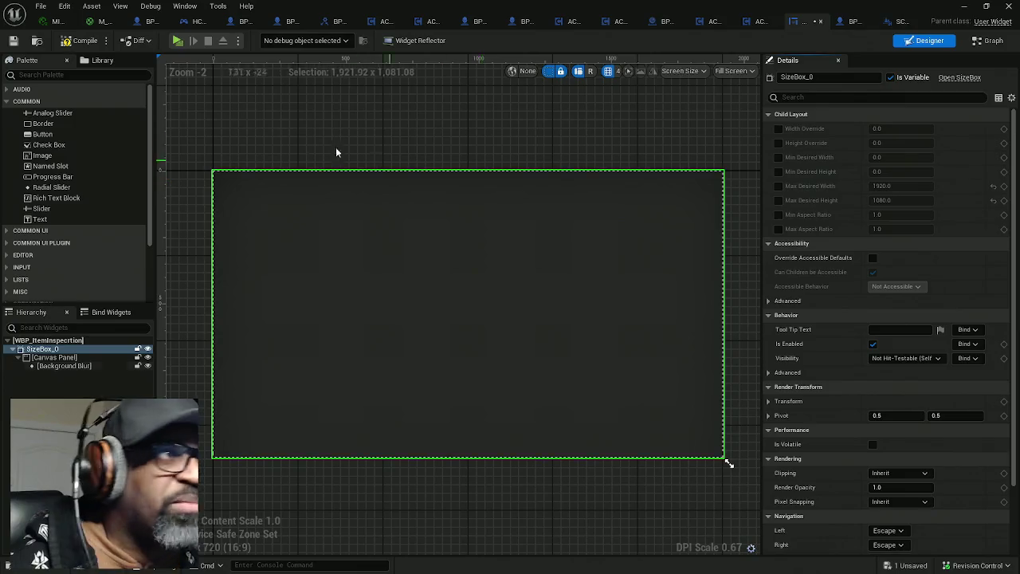
left_click(75, 46)
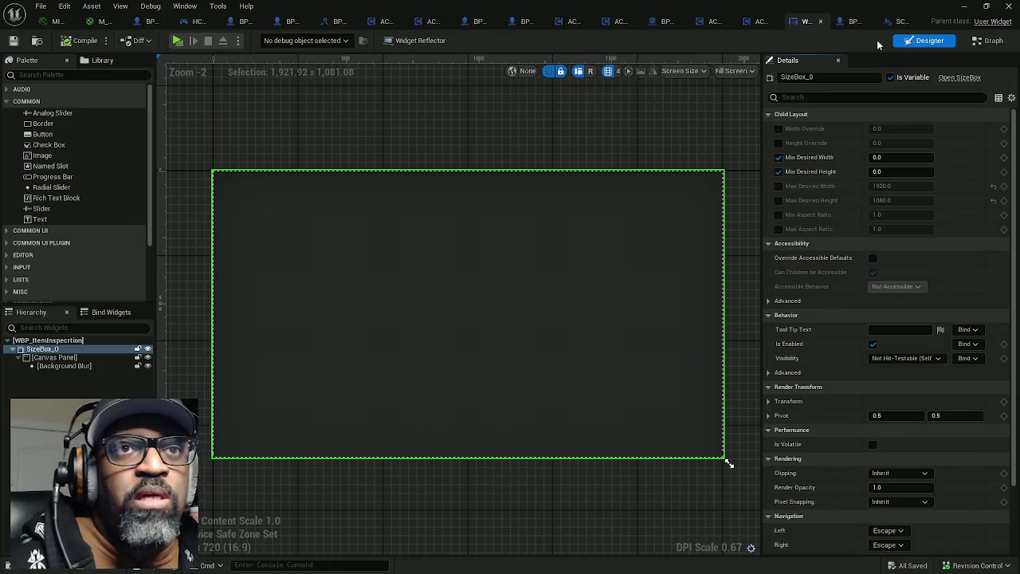
left_click(897, 22)
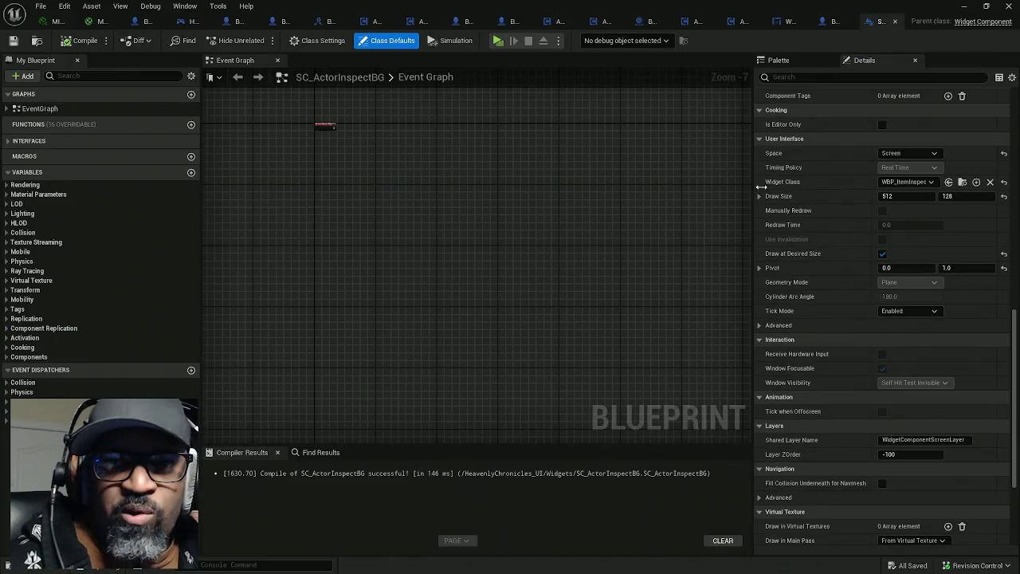
Uncheck Hidden in Game on SC_ActorInspectBG, compile it, then compile HC_PlayerController
scroll(848, 358, "down", 5)
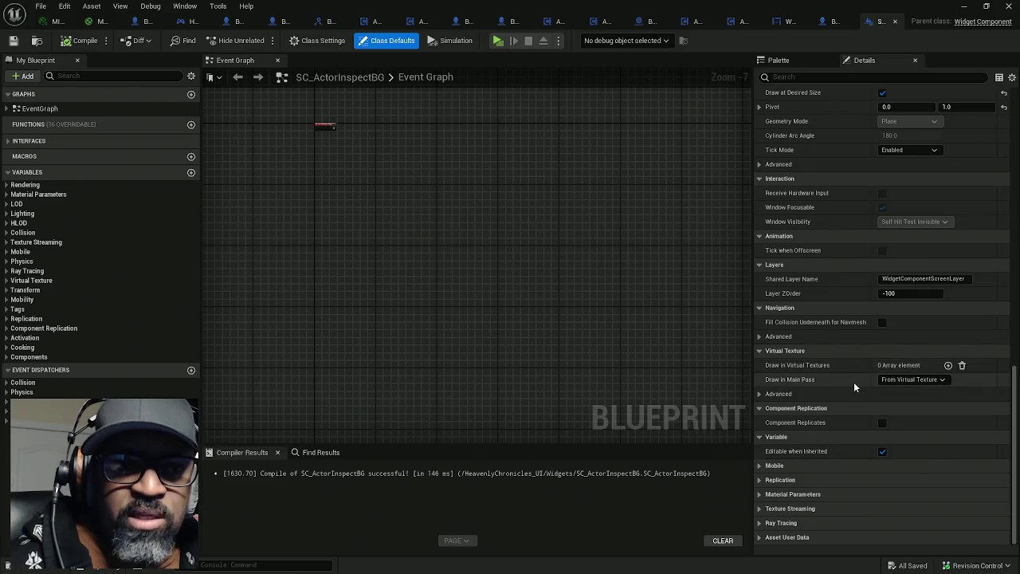
scroll(853, 384, "up", 2)
scroll(855, 386, "up", 2)
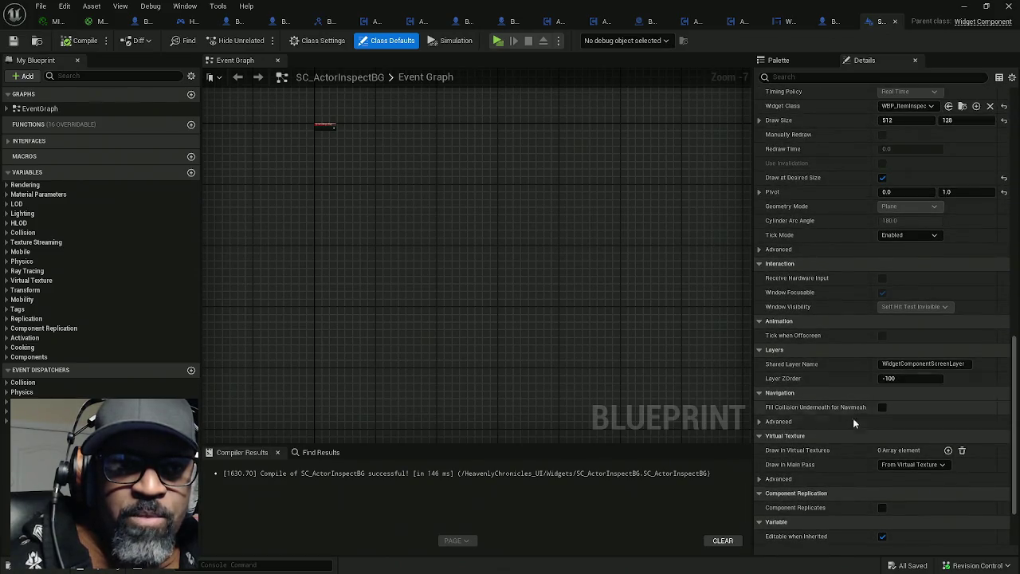
scroll(851, 394, "up", 5)
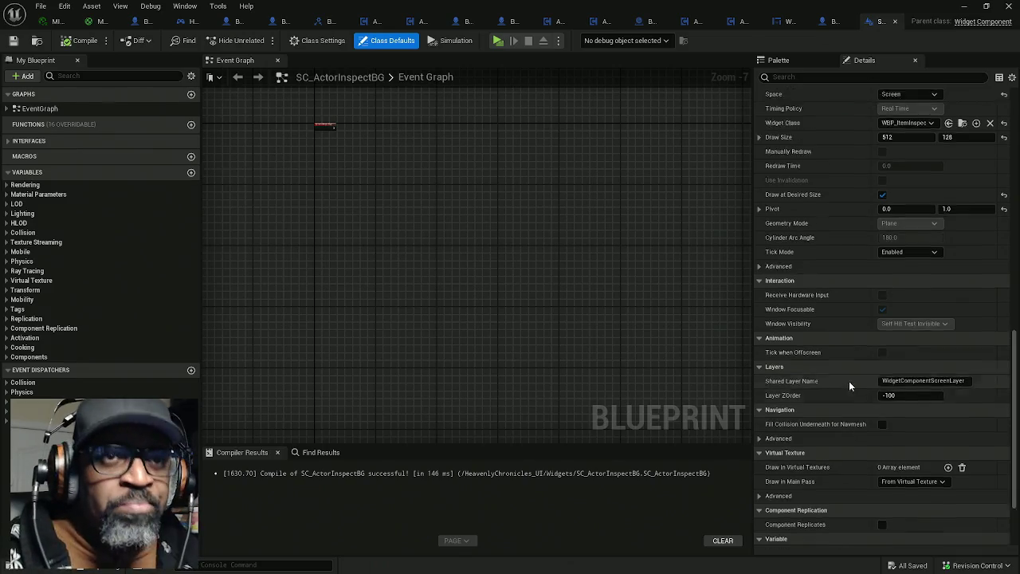
scroll(849, 386, "up", 6)
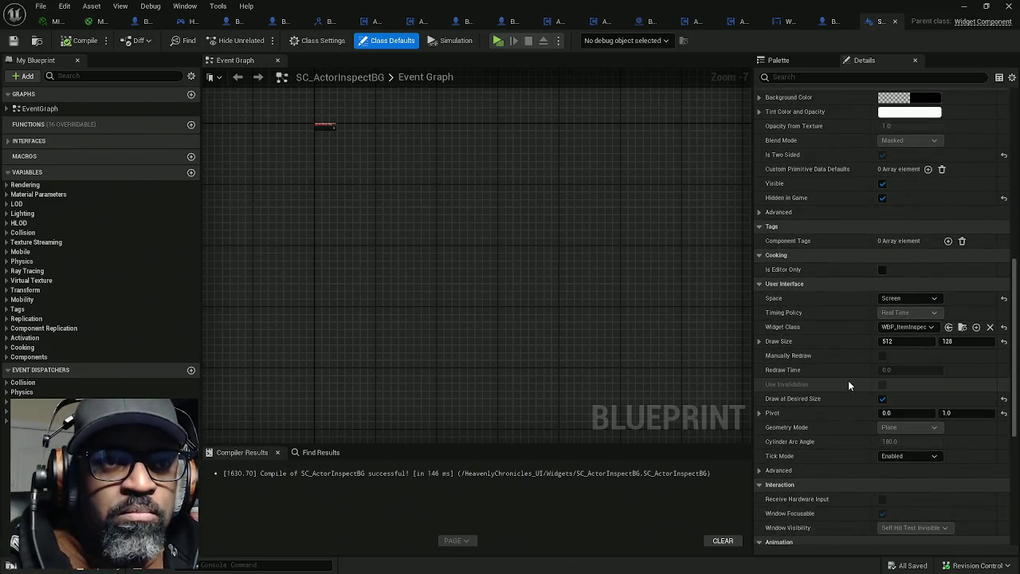
left_click(883, 300)
left_click(80, 40)
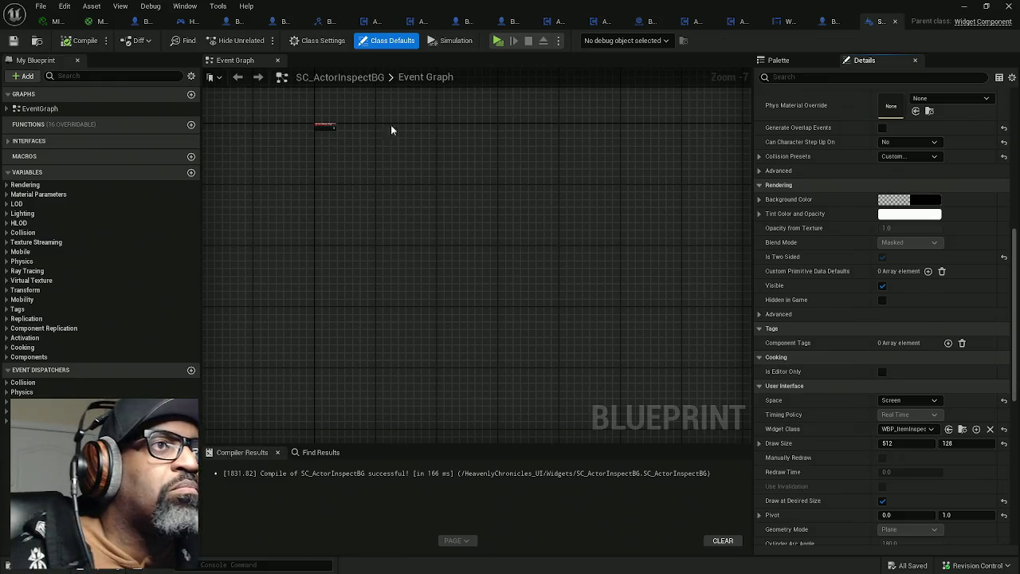
left_click(189, 21)
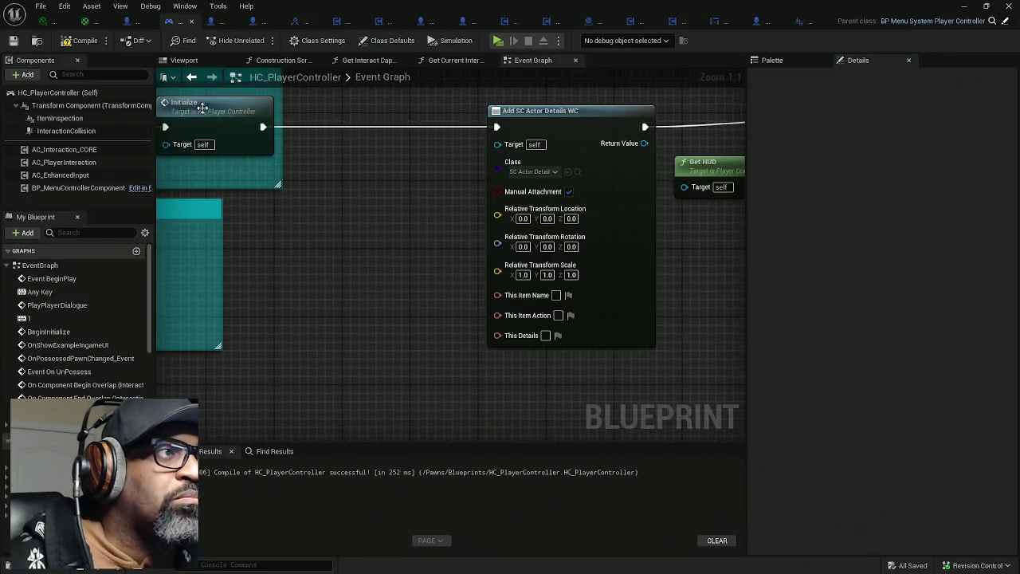
left_click(80, 40)
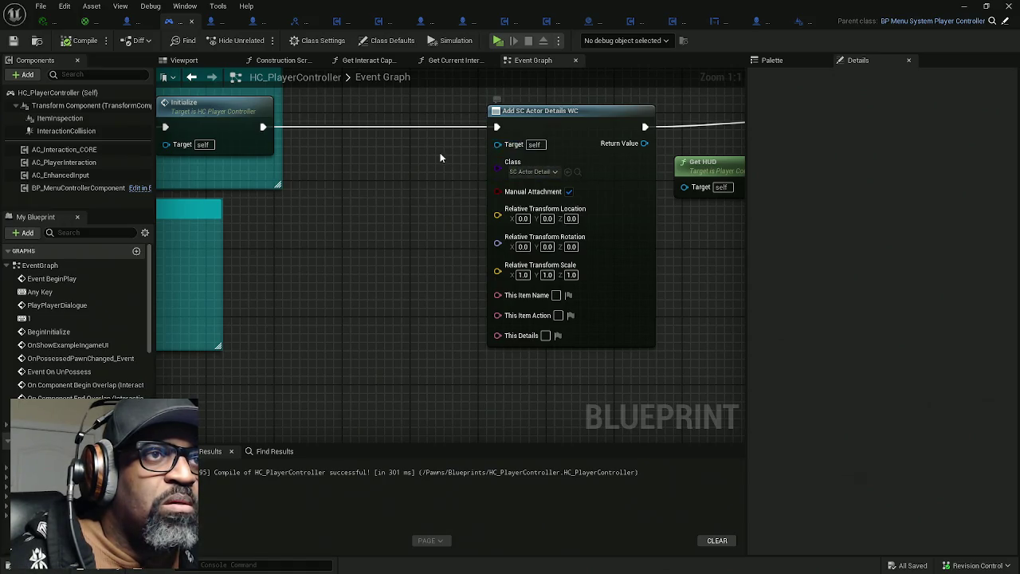
Position the Add SC Actor Inspect BG node where Add SC Actor Details WC was
mouse_move(517, 147)
left_mouse_down()
mouse_move(443, 185)
mouse_move(457, 160)
mouse_move(483, 166)
mouse_move(410, 166)
left_mouse_up()
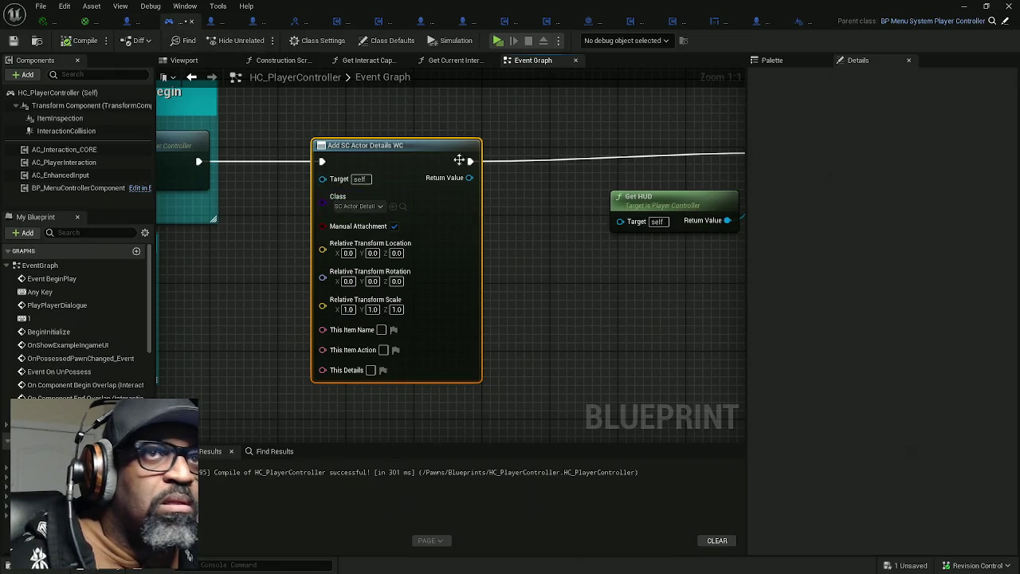
mouse_move(706, 76)
left_mouse_down()
mouse_move(785, 72)
mouse_move(735, 87)
left_mouse_up()
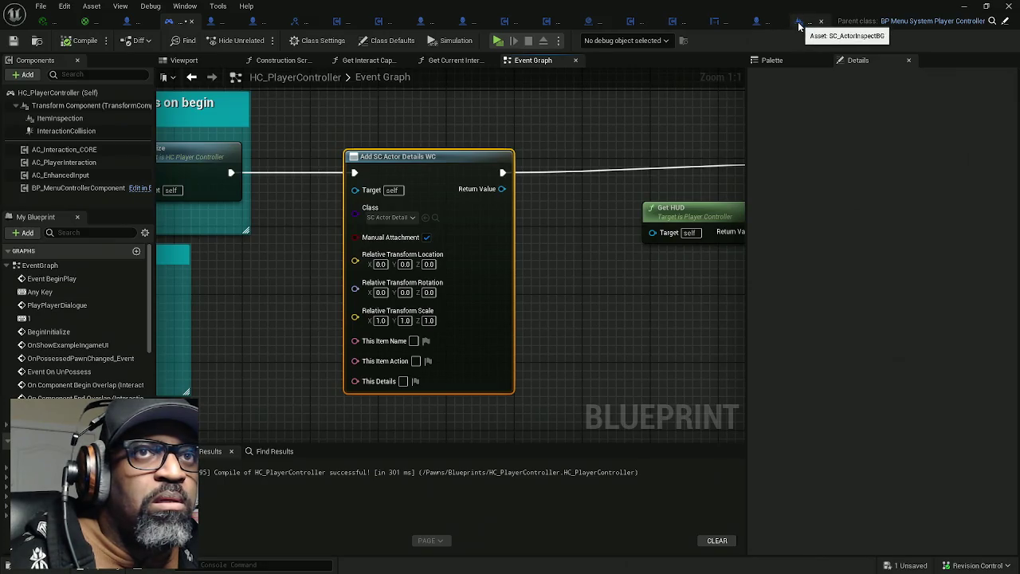
left_click(799, 23)
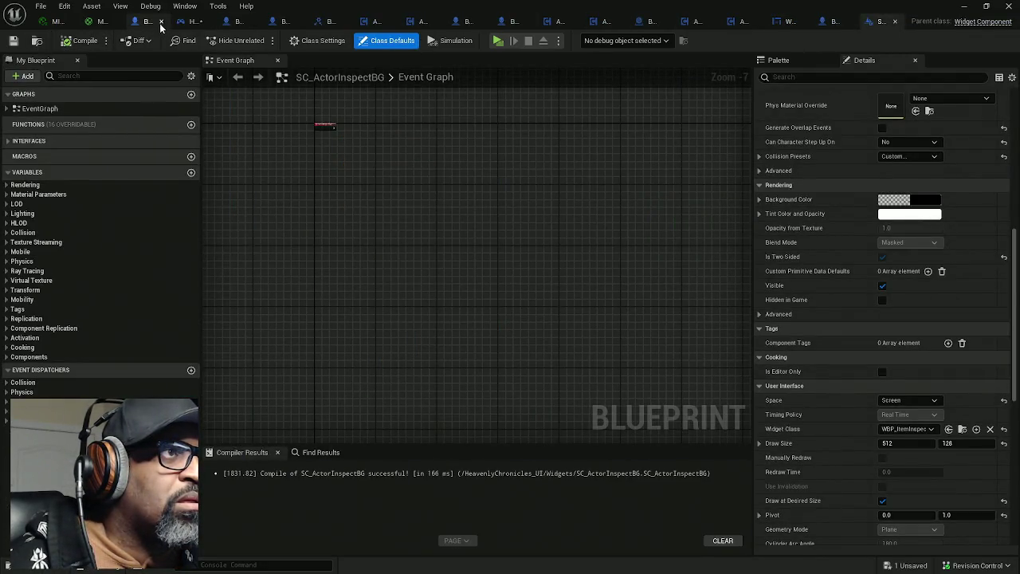
left_click(175, 21)
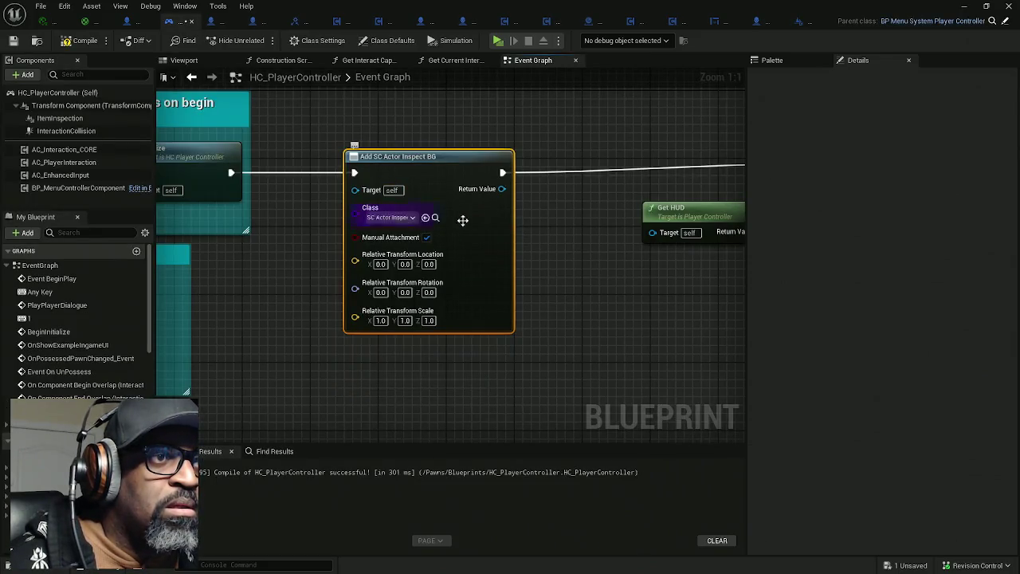
left_click_drag(495, 237, 462, 237)
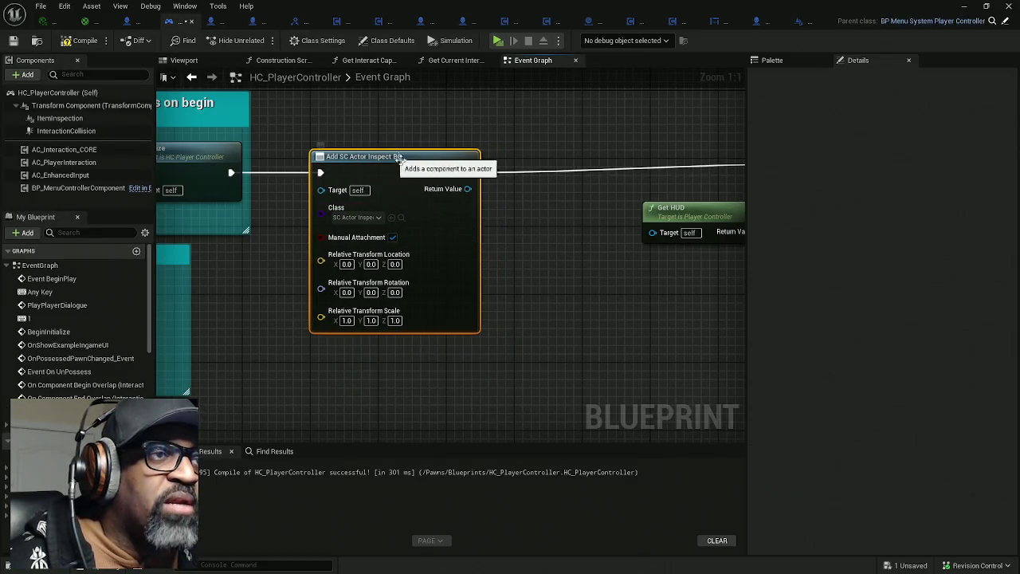
left_click_drag(512, 212, 452, 215)
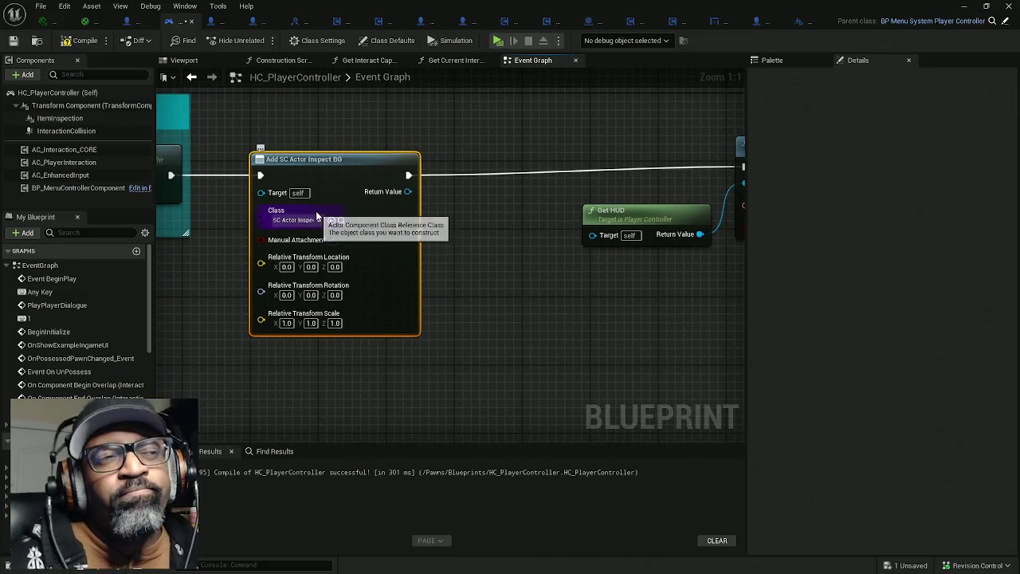
left_click_drag(442, 199, 478, 196)
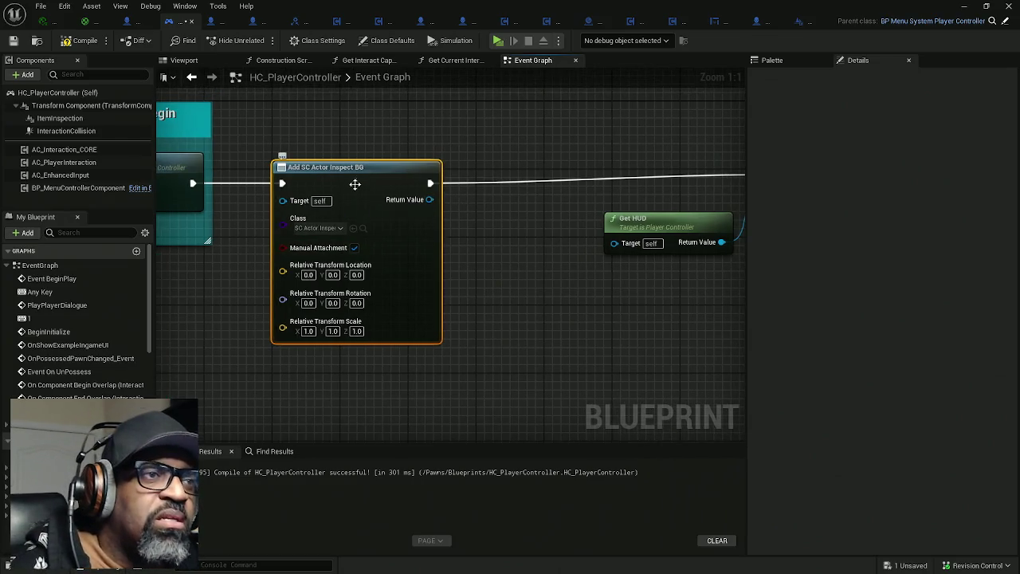
Promote the Return Value to a thisWidgetComponent variable and wire its SET node into execution
left_click_drag(378, 199, 433, 199)
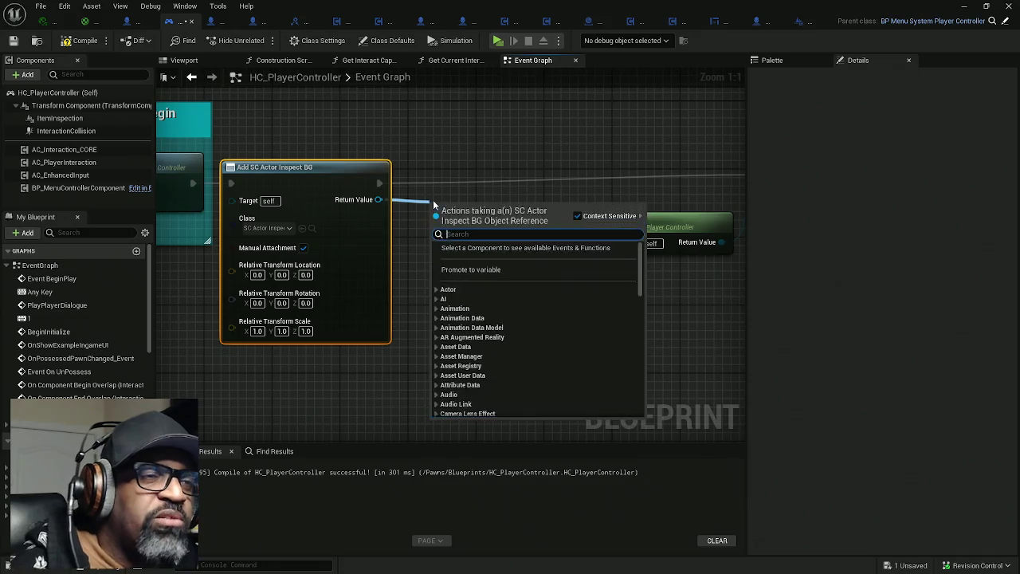
left_click(482, 268)
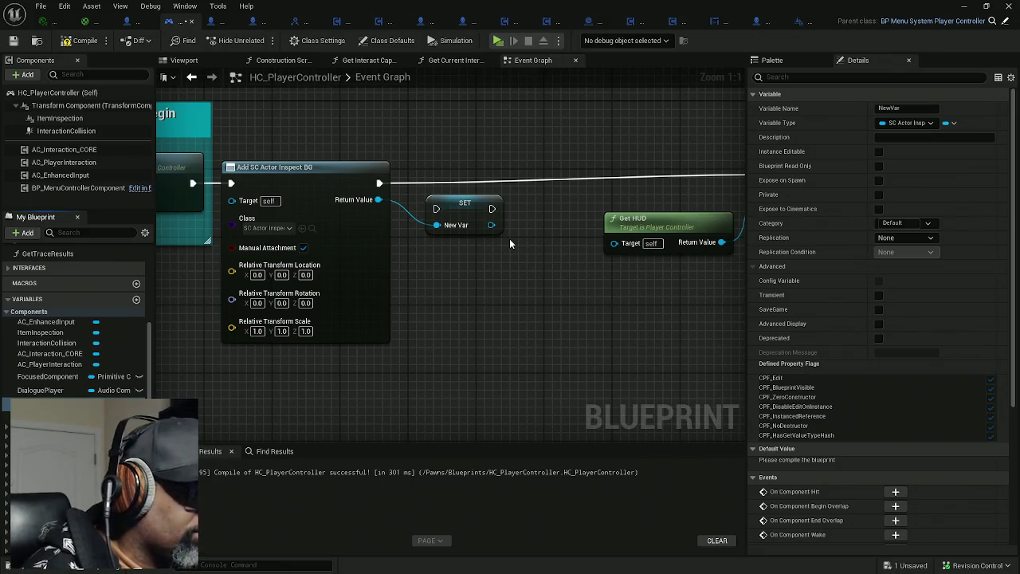
type("thisWidgetComponent")
key("Return")
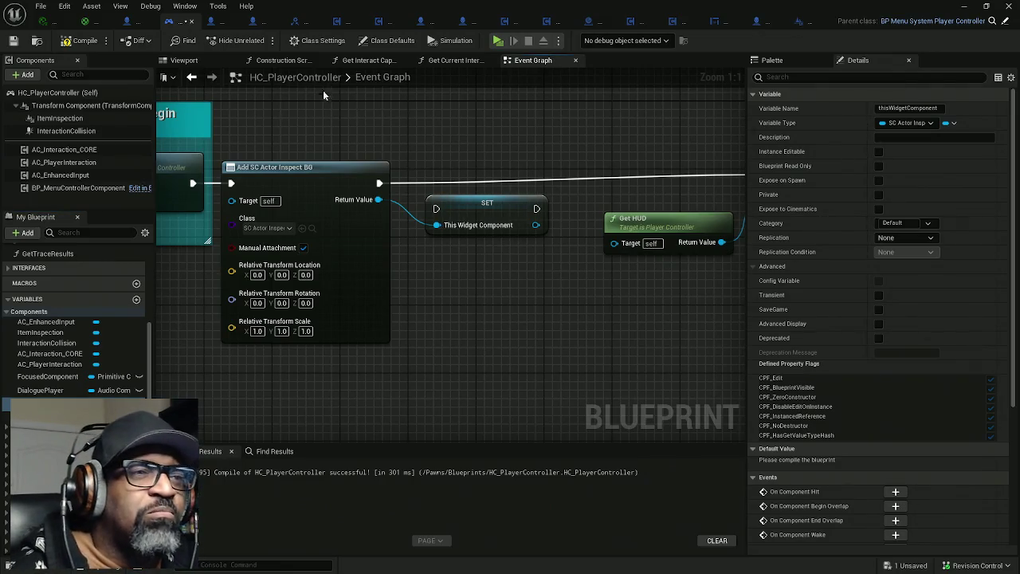
left_click(81, 40)
left_click_drag(380, 183, 529, 209)
left_click_drag(436, 208, 379, 184)
left_click_drag(485, 219, 458, 196)
scroll(458, 195, "down", 2)
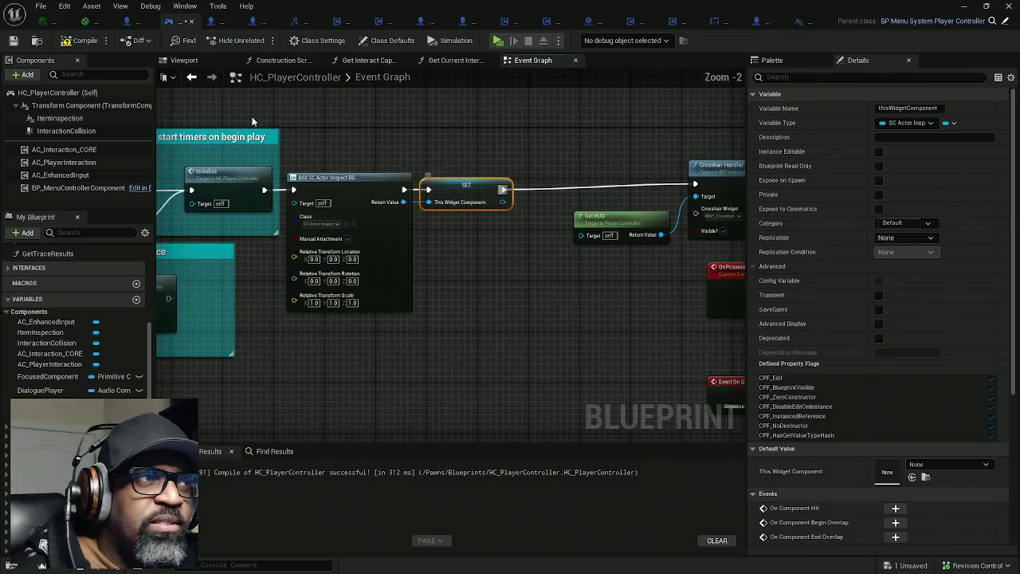
Disconnect the custom event from Set Hidden in Game and stop watching Is Visible
scroll(494, 248, "down", 8)
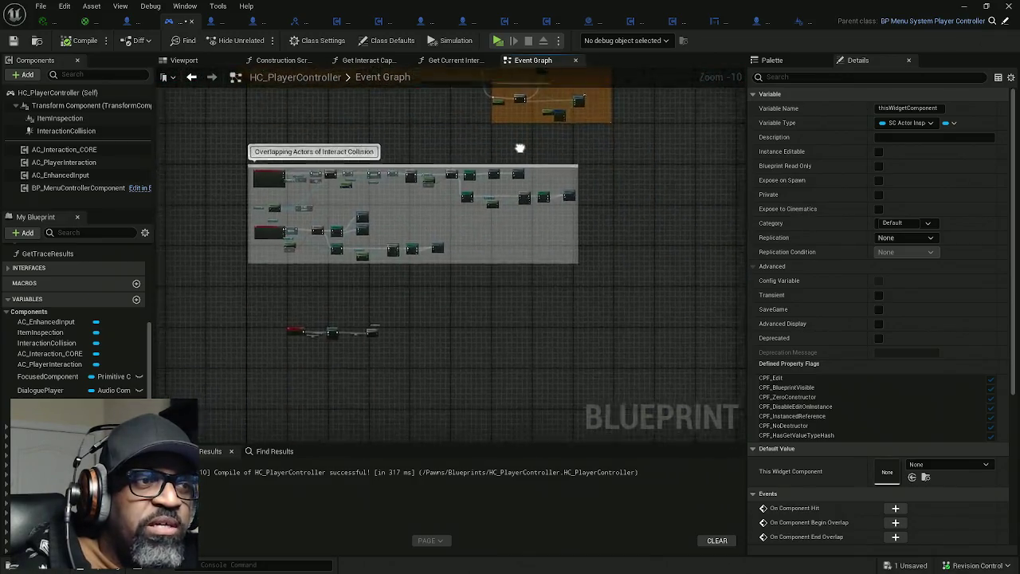
scroll(294, 303, "up", 9)
left_click_drag(294, 303, 483, 193)
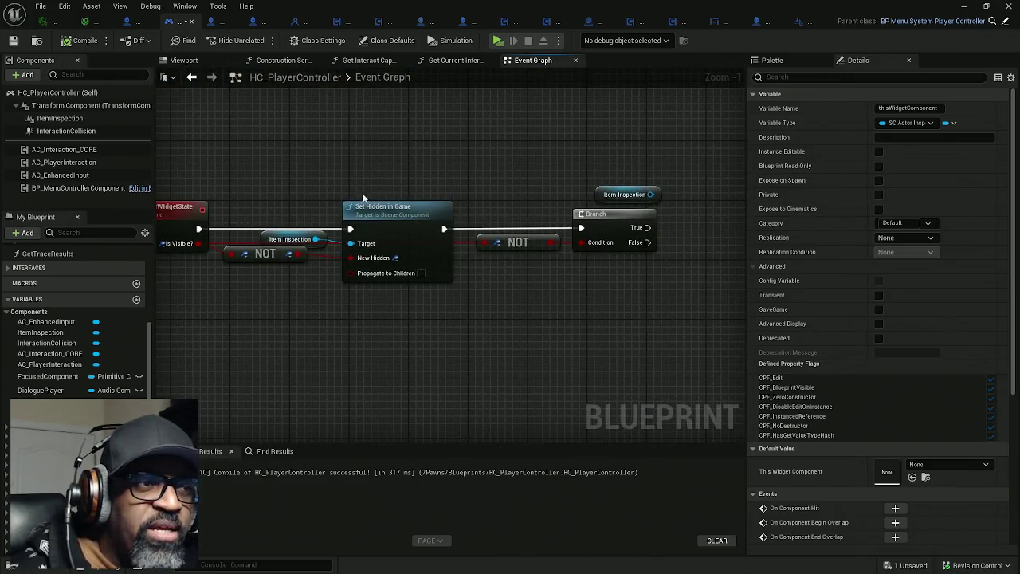
left_click_drag(271, 231, 329, 234)
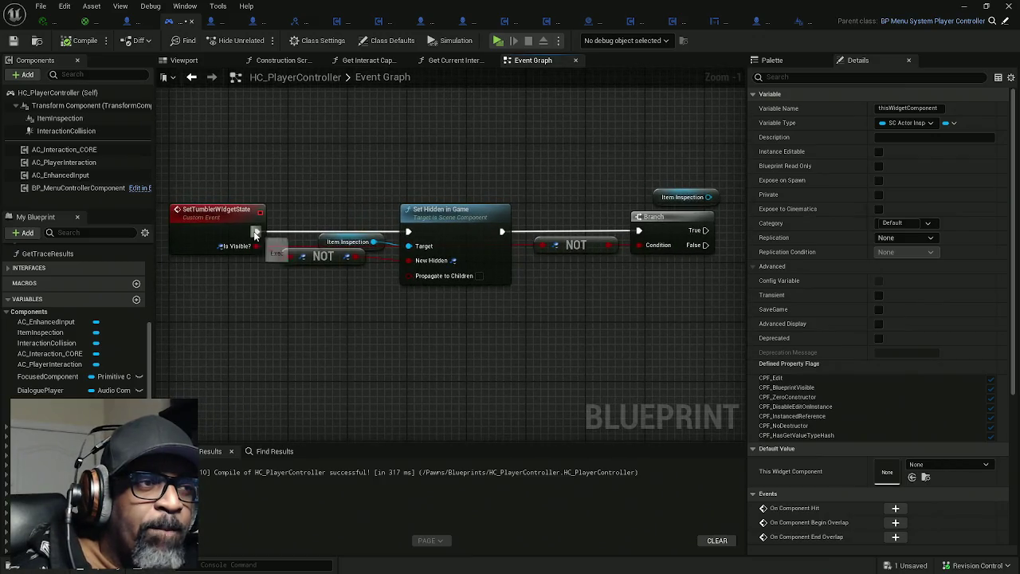
left_click(255, 231, "alt")
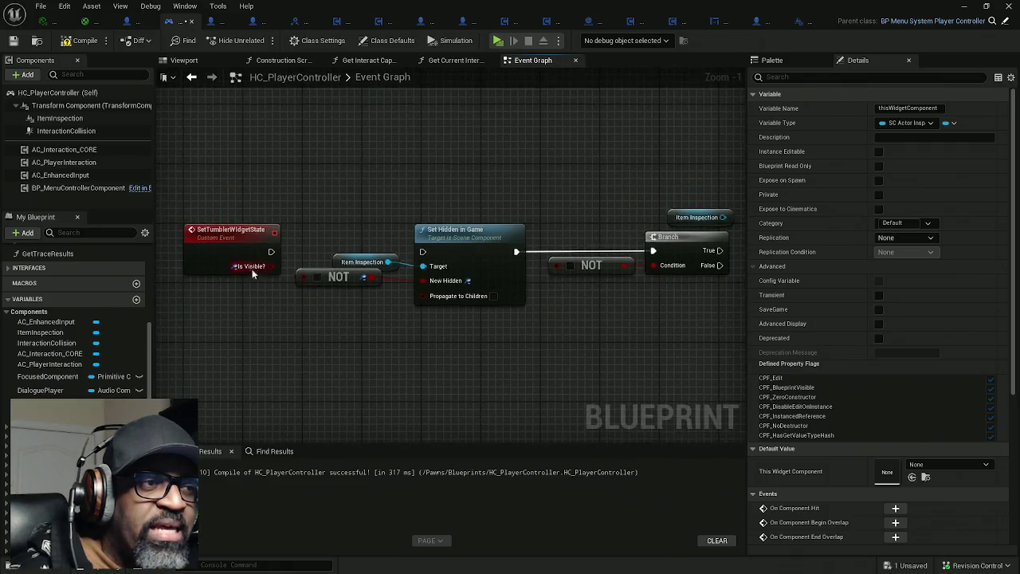
right_click(253, 271)
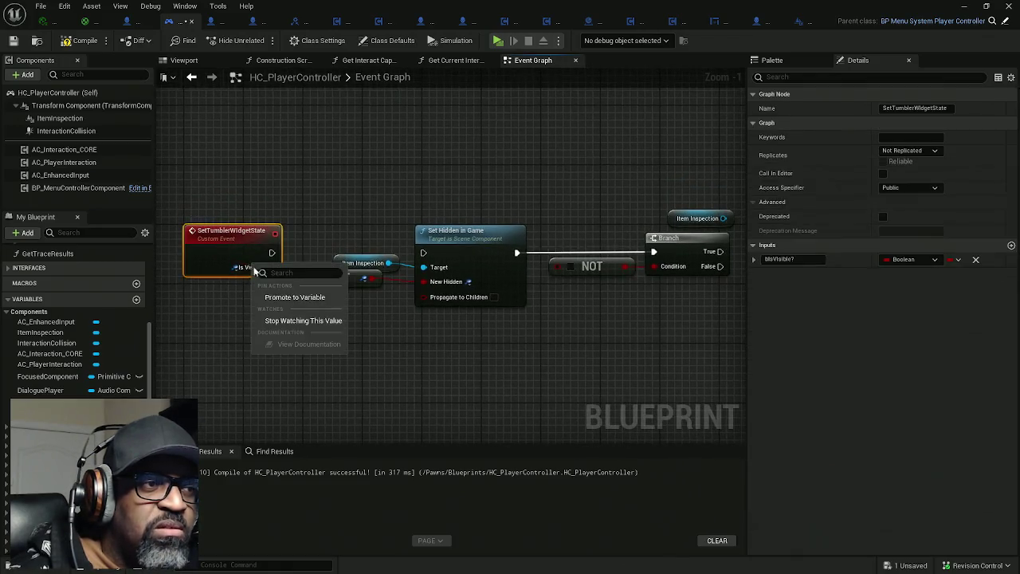
left_click(278, 323)
Move SetTumblerWidgetState above the visibility nodes and compile HC_PlayerController
left_click_drag(237, 235, 245, 162)
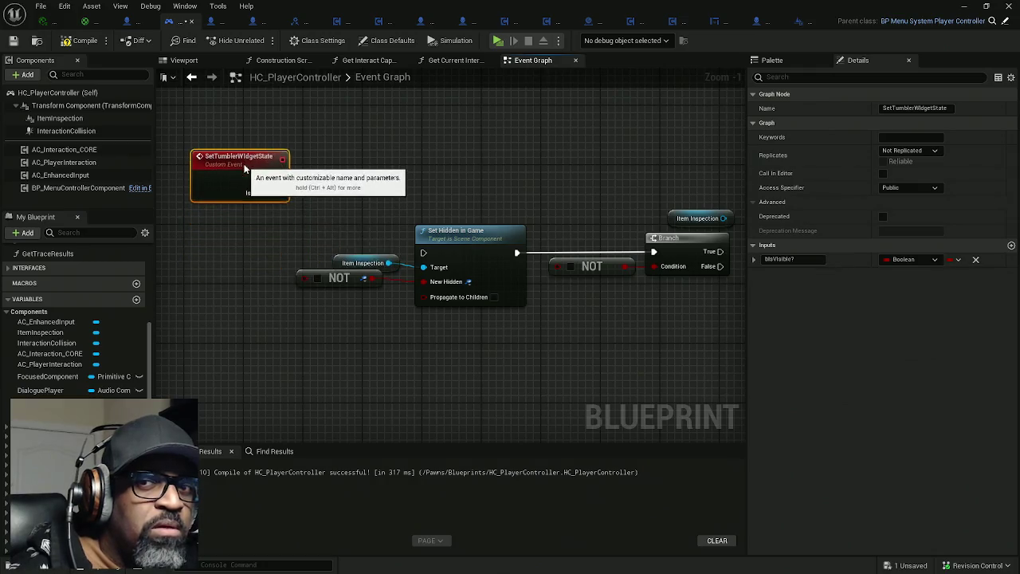
left_click_drag(634, 179, 164, 319)
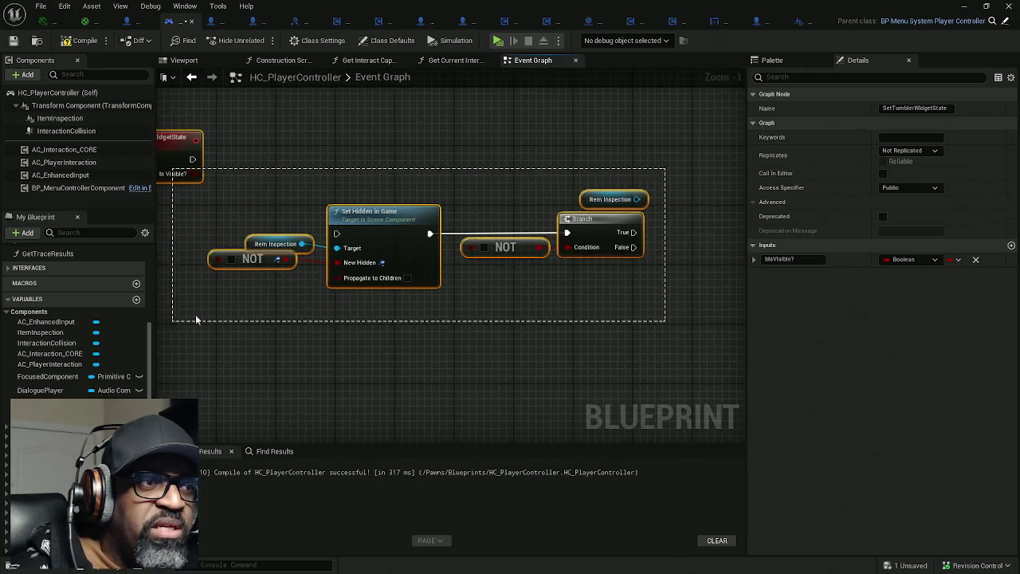
mouse_move(694, 146)
left_mouse_down()
mouse_move(667, 183)
mouse_move(275, 311)
left_mouse_up()
mouse_move(382, 236)
left_mouse_down()
mouse_move(326, 318)
mouse_move(398, 343)
left_mouse_up()
left_click_drag(226, 188, 274, 201)
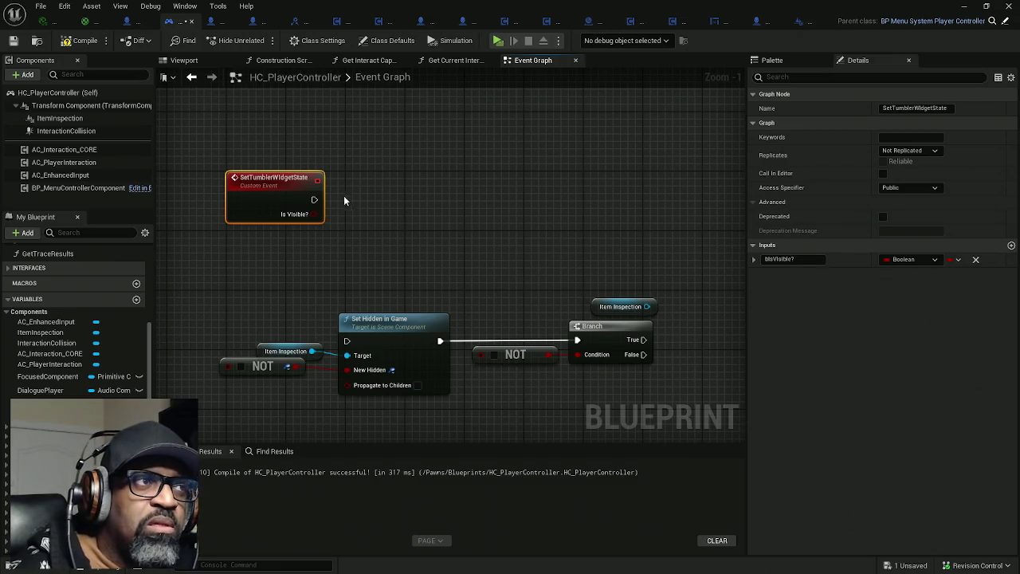
left_click(80, 40)
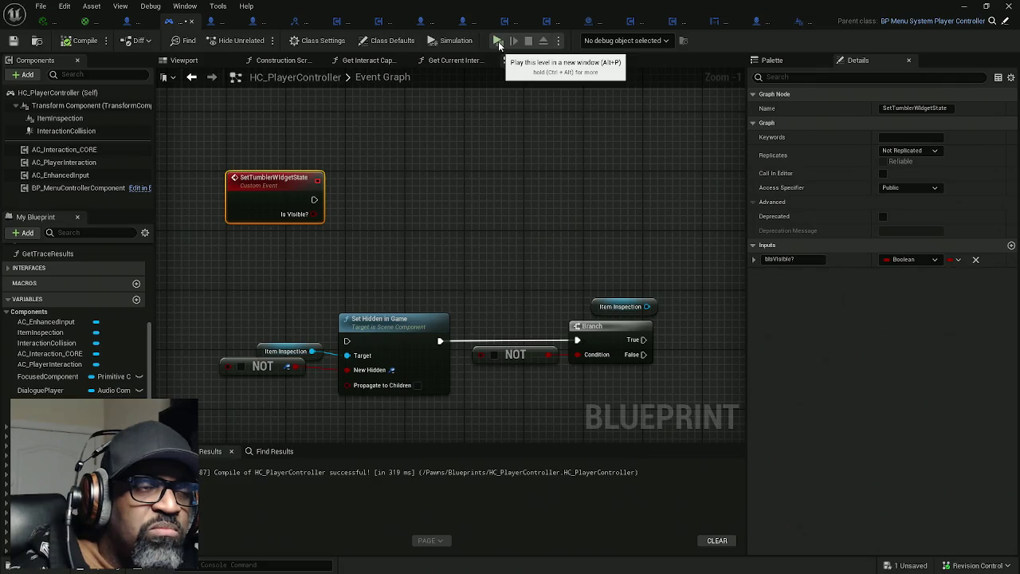
left_click(499, 45)
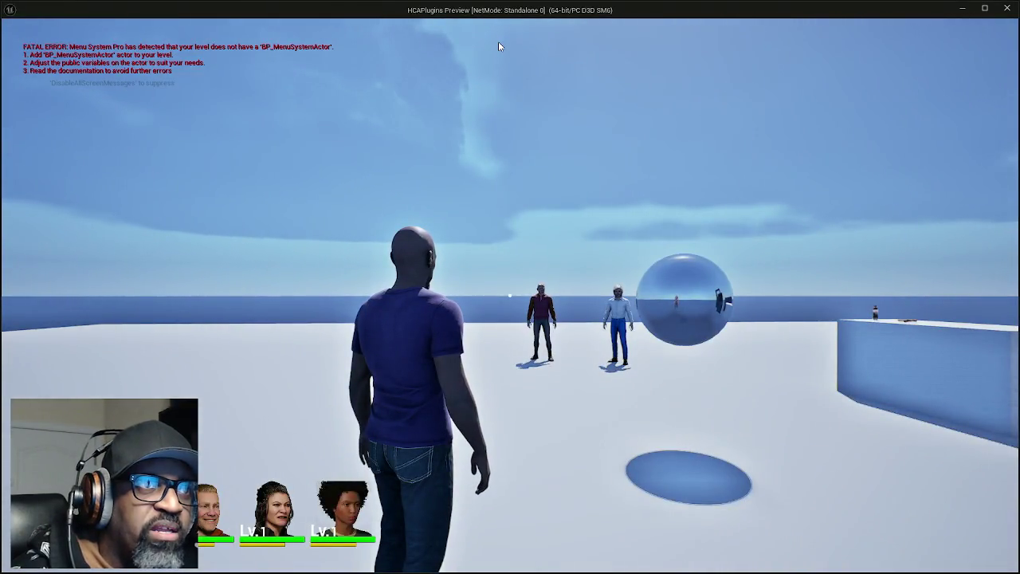
Stop the preview and select the Add SC Actor Inspect BG and SET nodes
key("Escape")
scroll(443, 149, "down", 9)
mouse_move(446, 149)
left_mouse_down()
mouse_move(418, 298)
mouse_move(434, 263)
mouse_move(417, 279)
left_mouse_up()
scroll(408, 268, "up", 7)
mouse_move(467, 126)
left_mouse_down()
mouse_move(620, 266)
mouse_move(641, 323)
left_mouse_up()
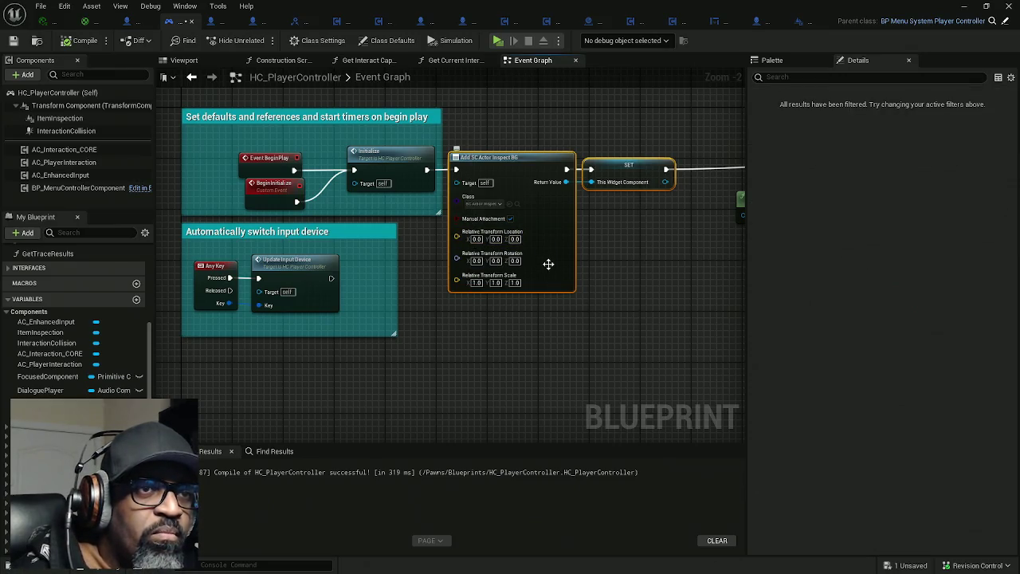
Move the Set Hidden, NOT and Branch nodes down to make room
scroll(619, 299, "down", 7)
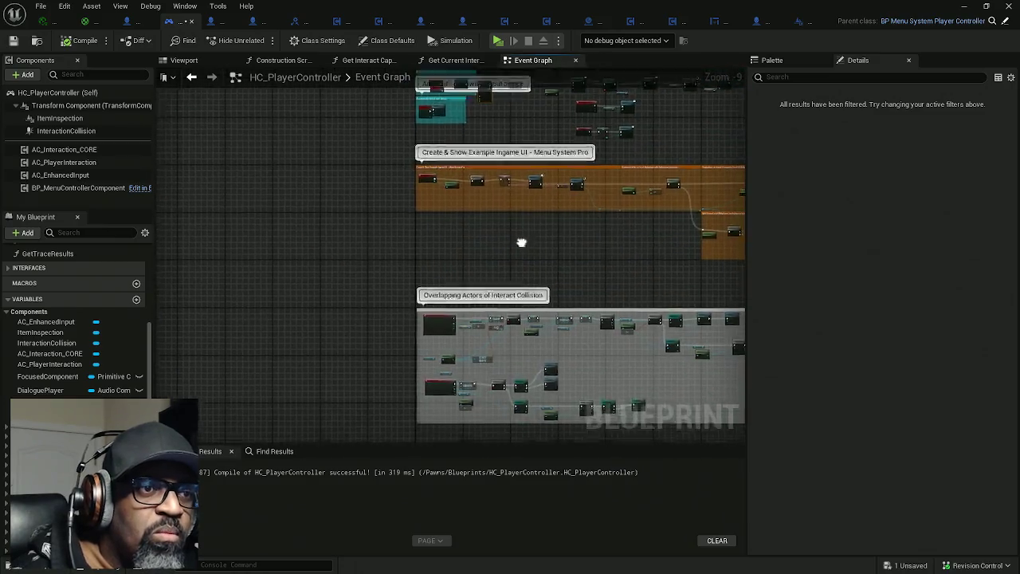
scroll(483, 315, "up", 7)
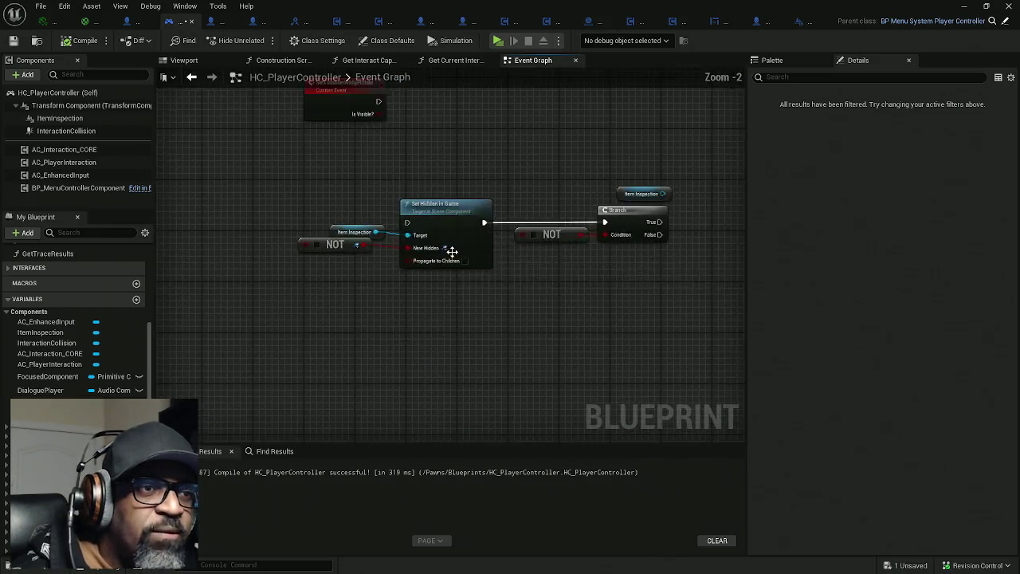
left_click_drag(326, 236, 668, 406)
left_click_drag(477, 324, 484, 382)
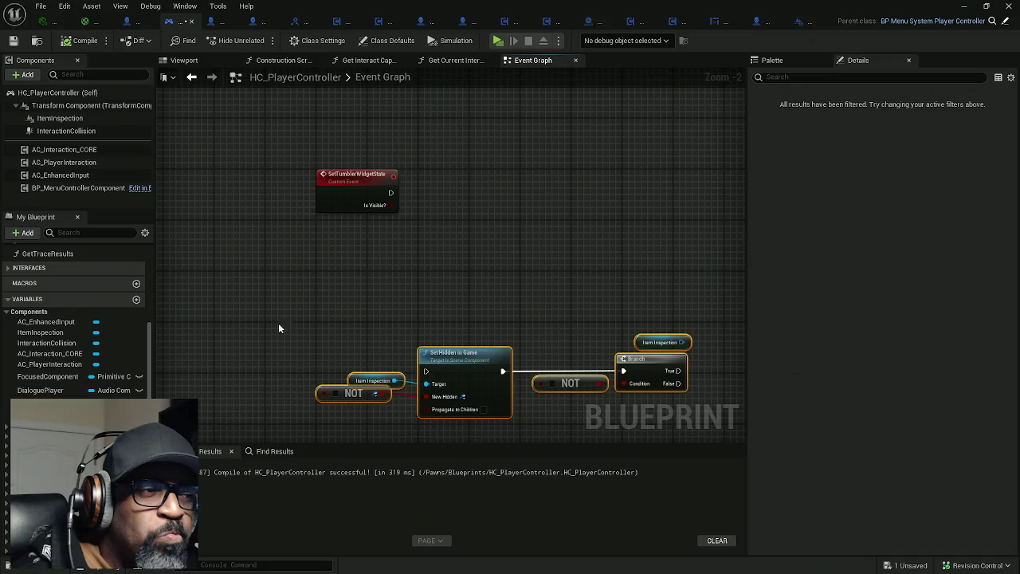
Add a thisWidgetComponent getter to the graph and pull a wire from its pin
scroll(80, 358, "down", 1)
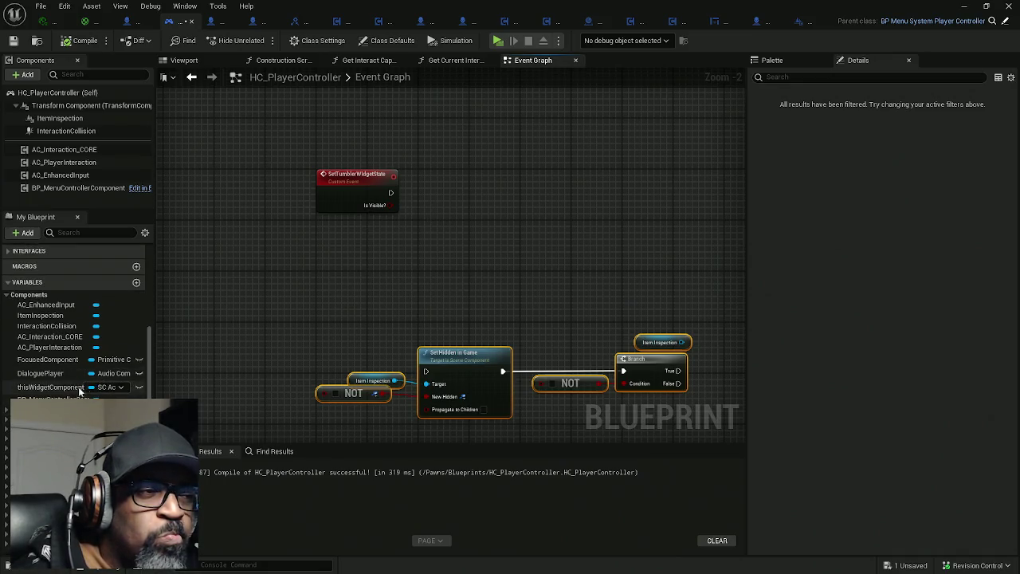
mouse_move(50, 386)
left_mouse_down()
mouse_move(179, 356)
mouse_move(318, 247)
left_mouse_up()
left_click(358, 236)
scroll(381, 239, "up", 2)
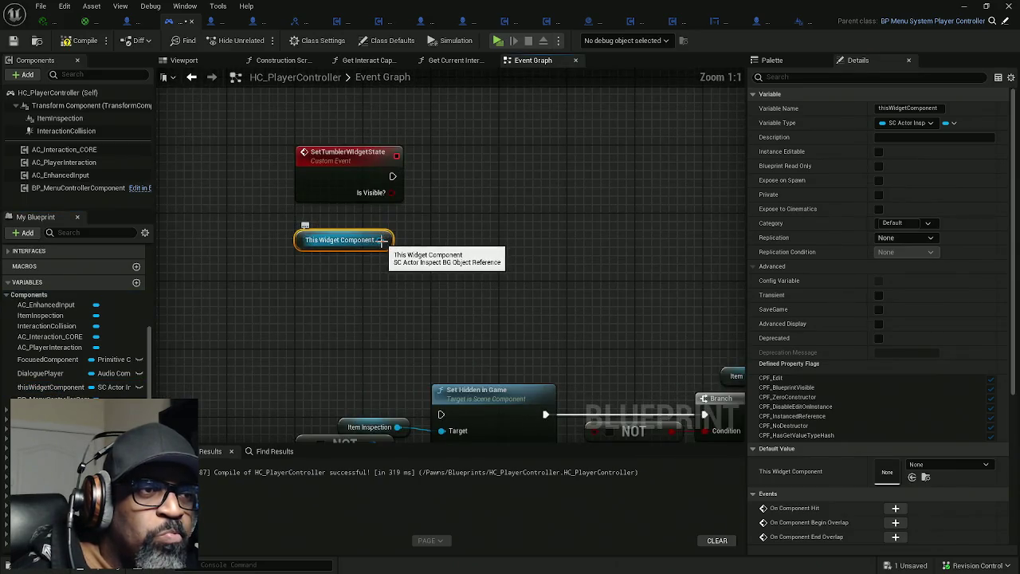
left_click_drag(381, 239, 481, 216)
Add Attach Component To Component on it, executed from SetTumblerWidgetState
type("a")
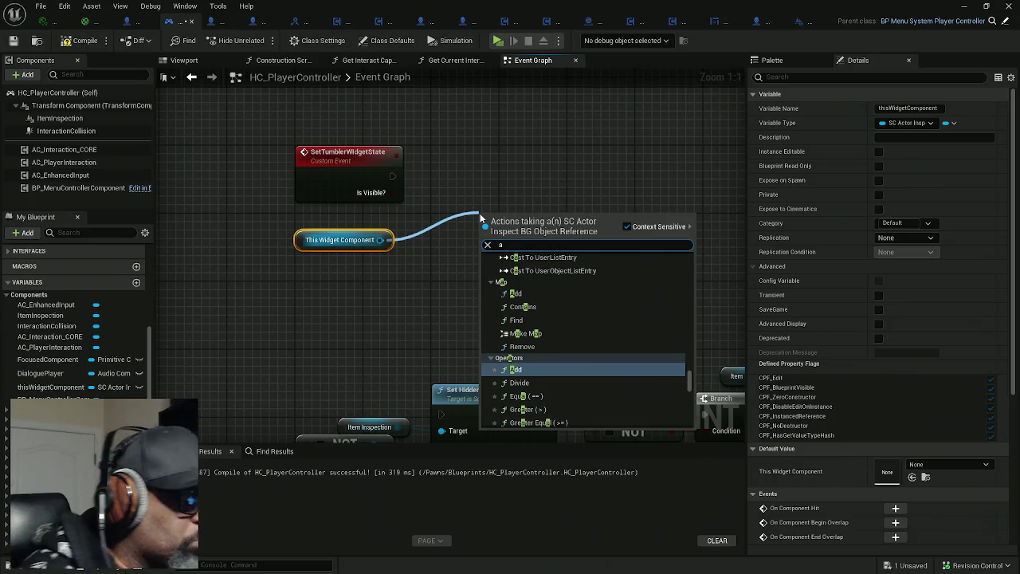
type("ttach")
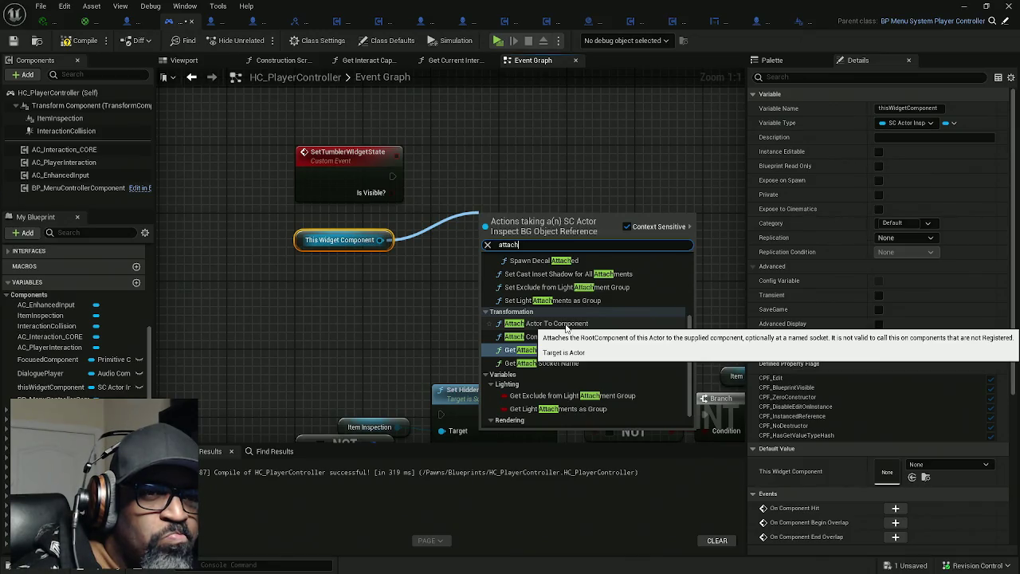
scroll(568, 327, "up", 2)
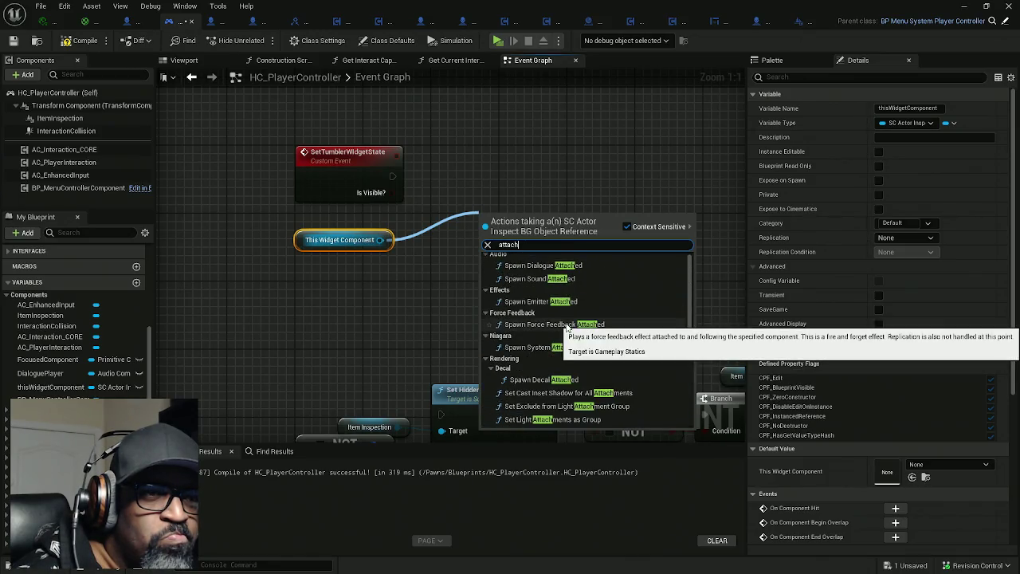
scroll(576, 326, "down", 2)
scroll(576, 327, "up", 3)
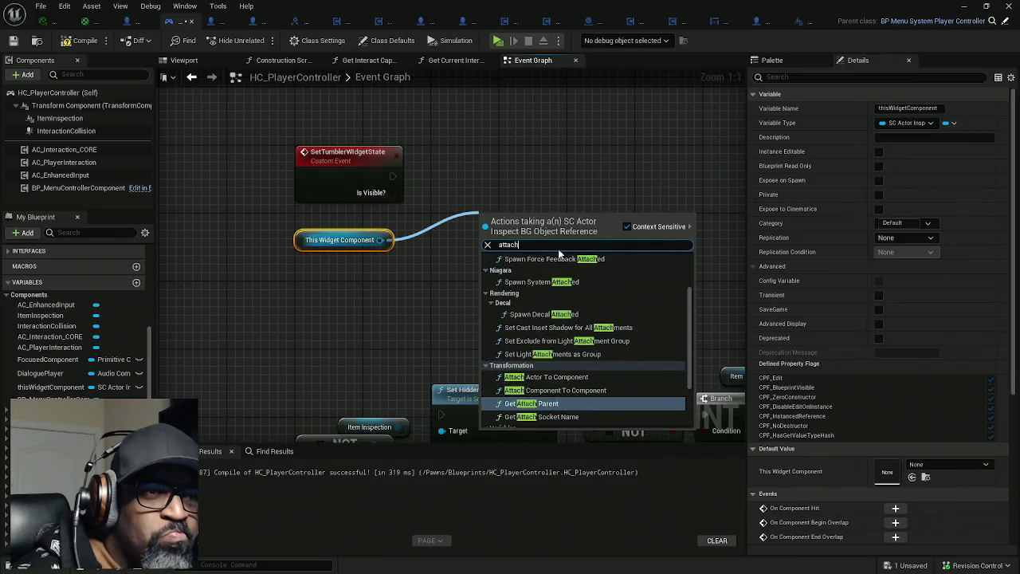
type(" comp")
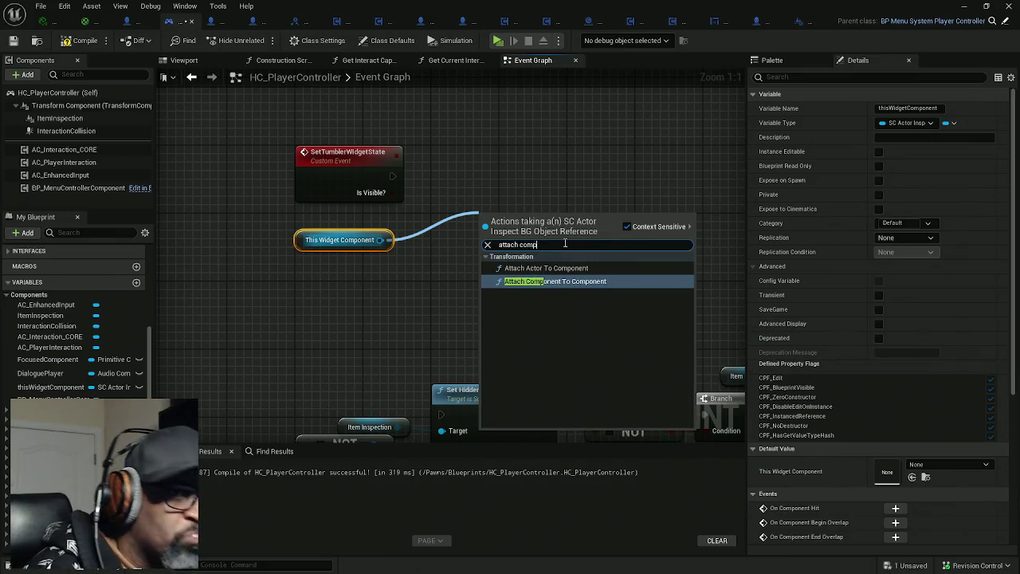
left_click(567, 281)
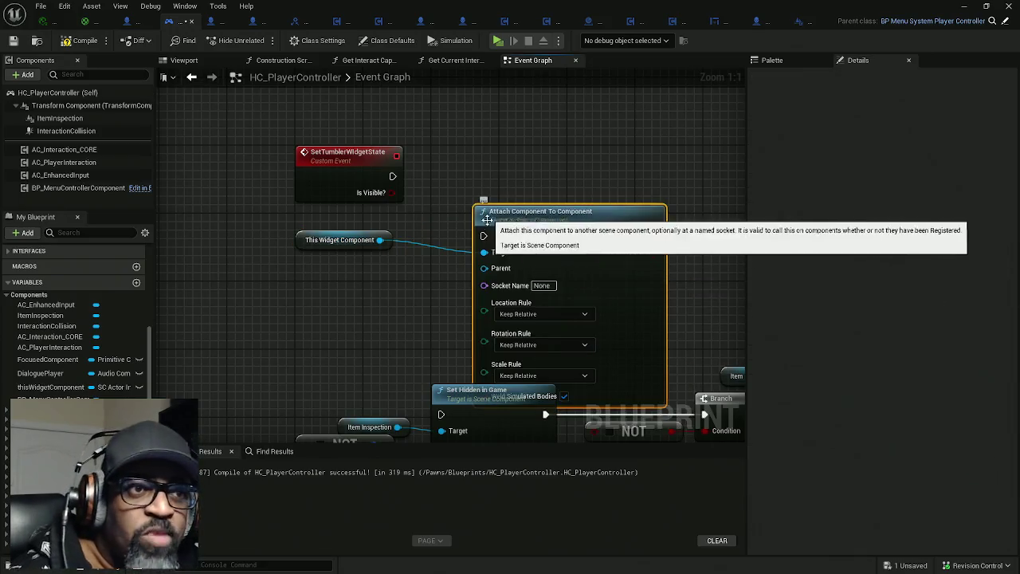
left_click_drag(483, 235, 392, 176)
mouse_move(574, 220)
left_mouse_down()
mouse_move(605, 164)
mouse_move(649, 161)
mouse_move(532, 164)
mouse_move(642, 168)
left_mouse_up()
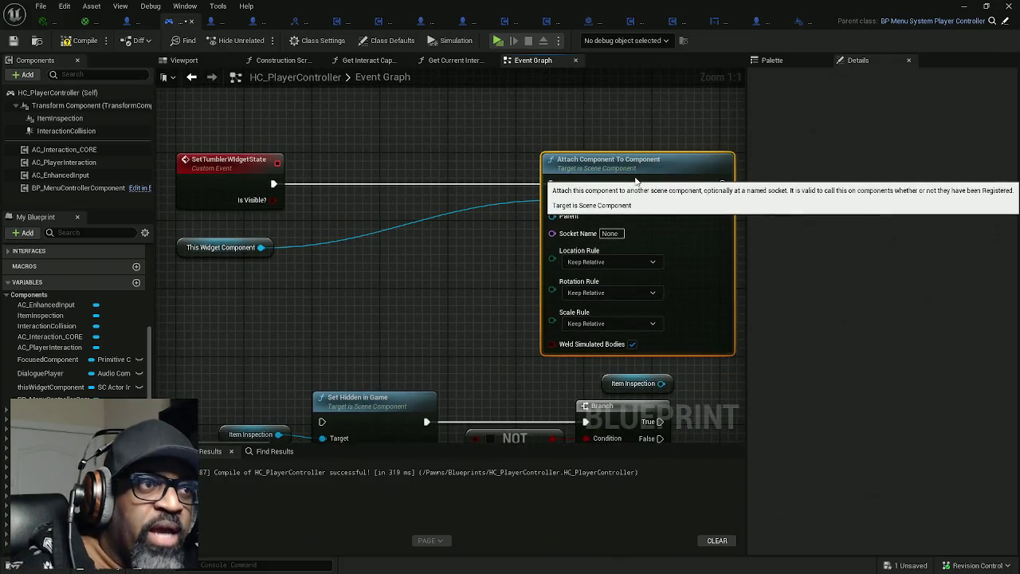
right_click(295, 284)
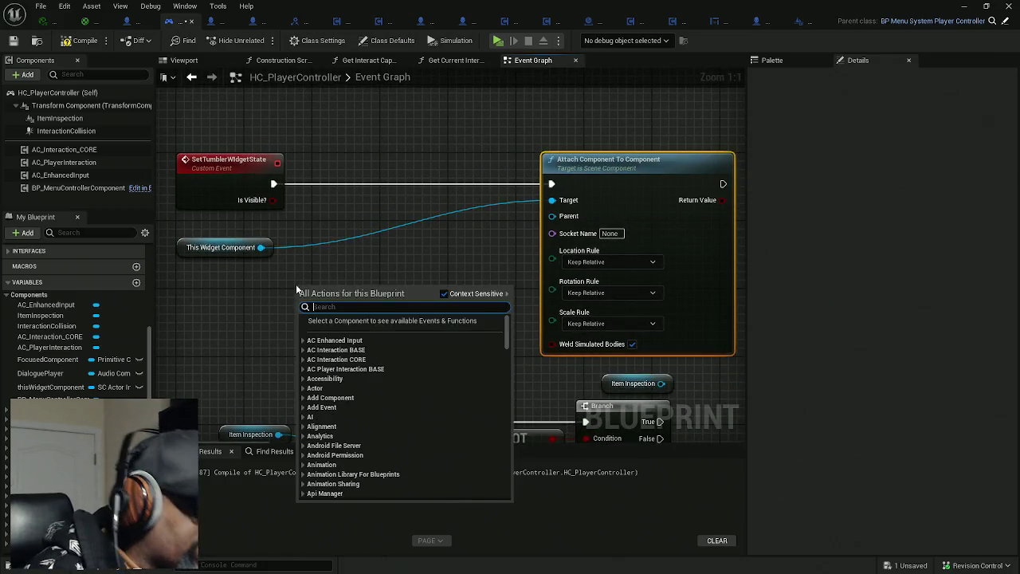
Add a Get Controlled Pawn node to the graph
type("getc")
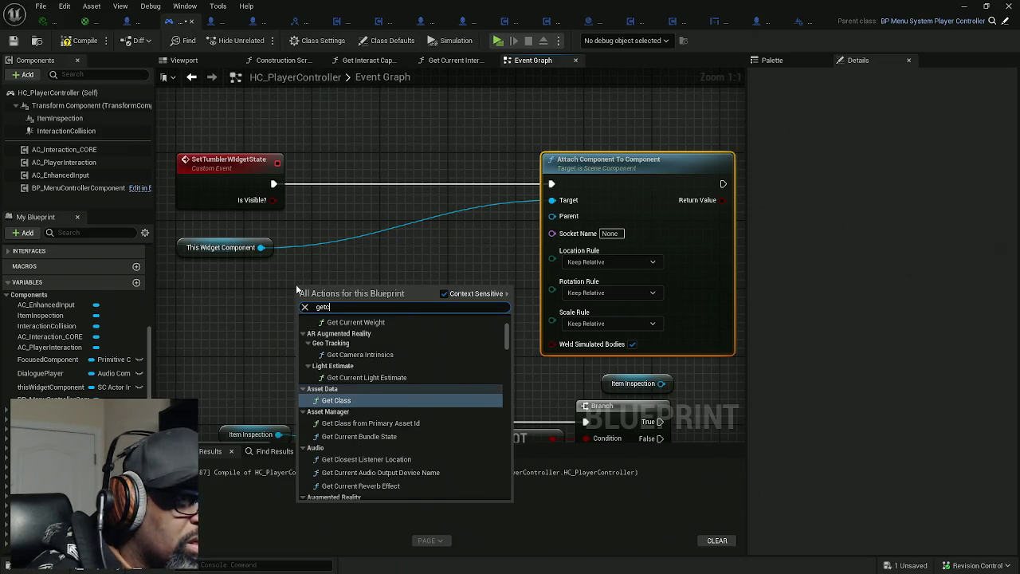
key("BackSpace")
type("control")
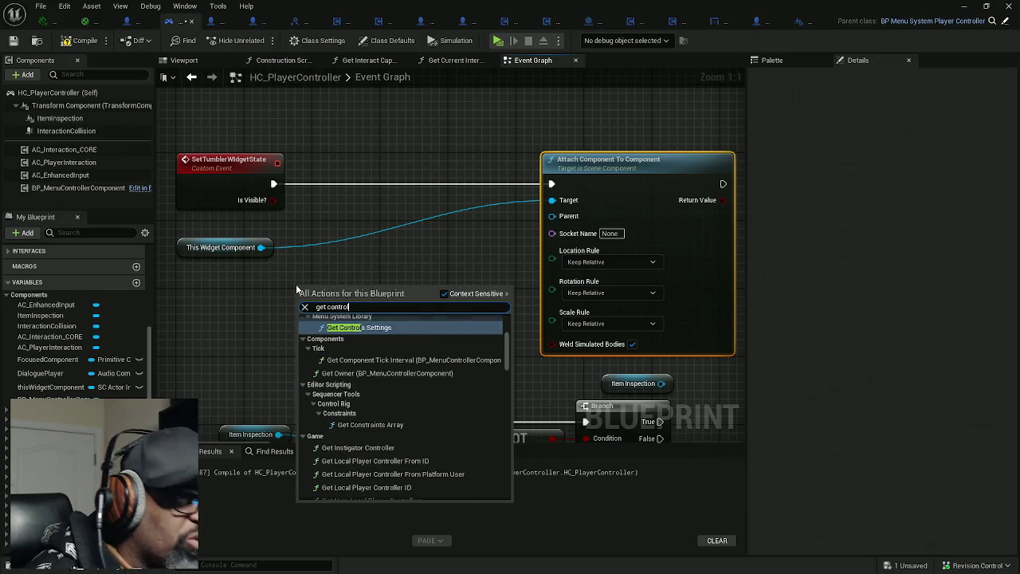
type("le")
type("r")
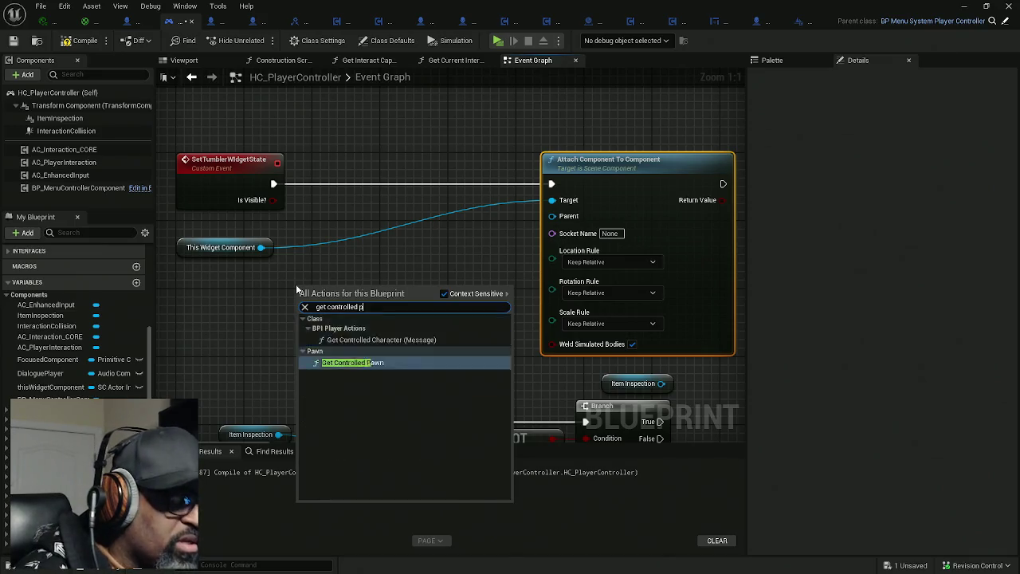
key("Escape")
mouse_move(337, 287)
left_mouse_down()
mouse_move(262, 281)
mouse_move(272, 290)
mouse_move(367, 289)
mouse_move(361, 283)
left_mouse_up()
Cast the pawn to Character, run from SetTumblerWidgetState, and arrange the nodes
type("castto")
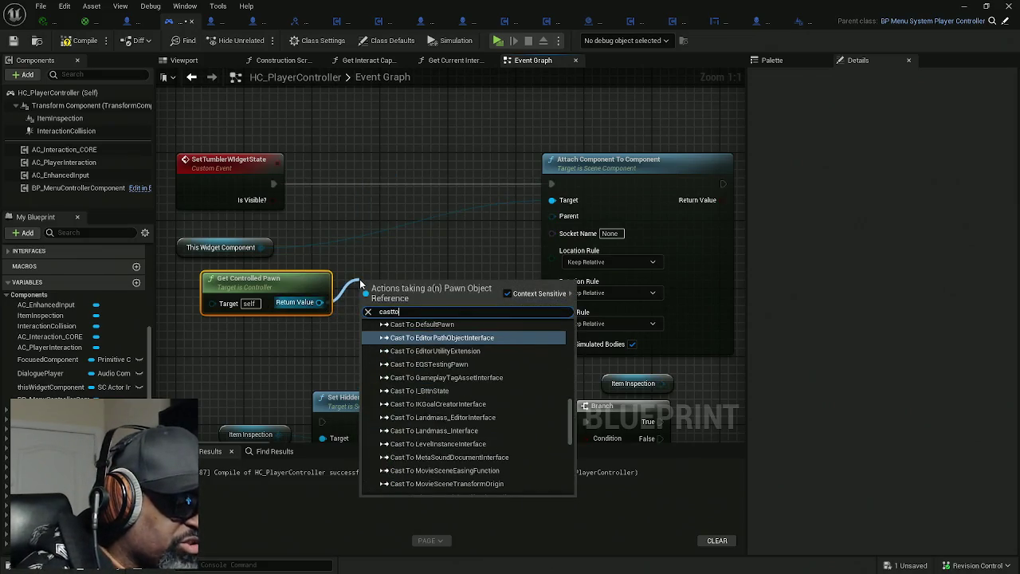
type("charac")
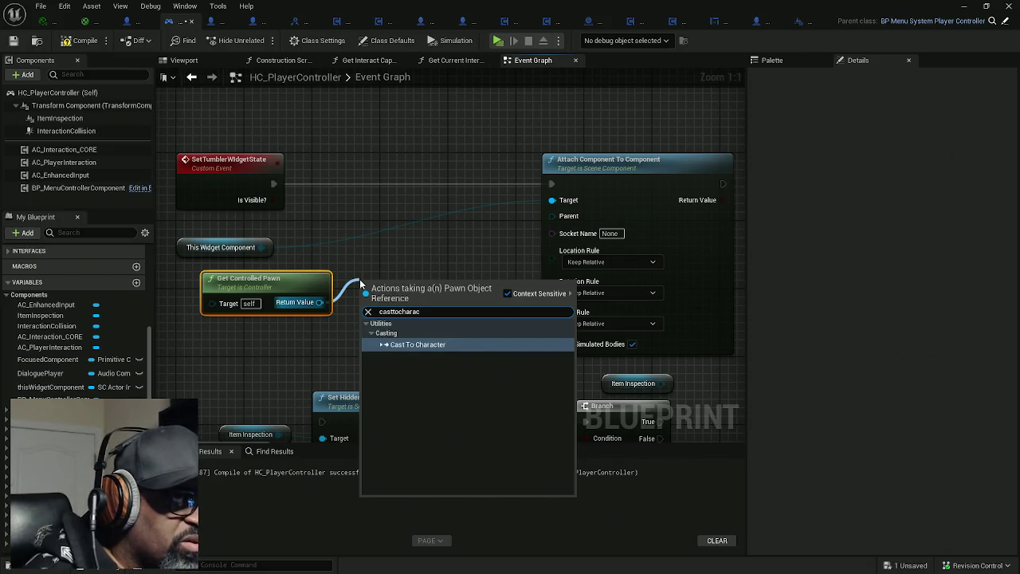
key("Return")
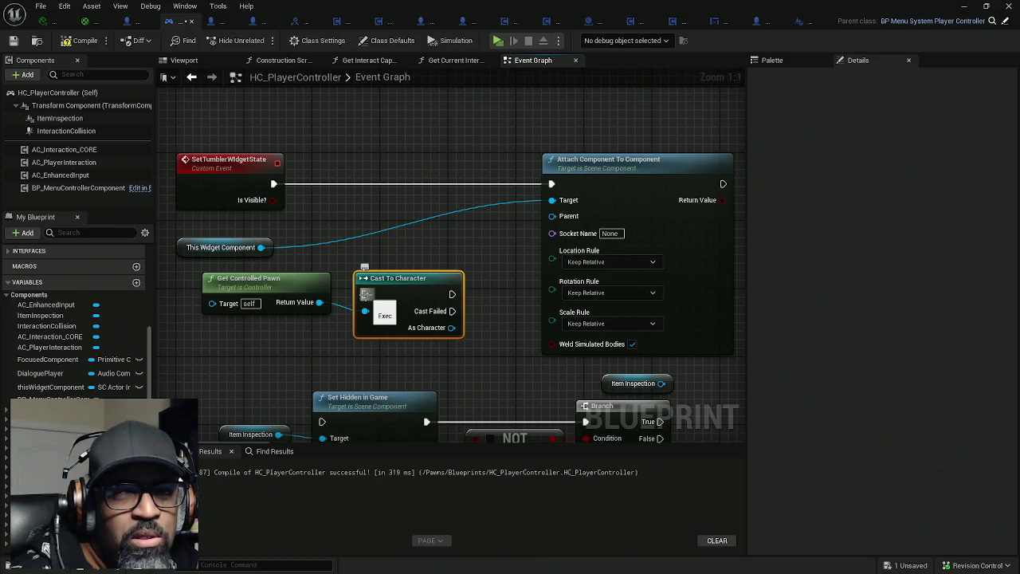
left_click_drag(365, 294, 274, 185)
left_click_drag(389, 268, 379, 157)
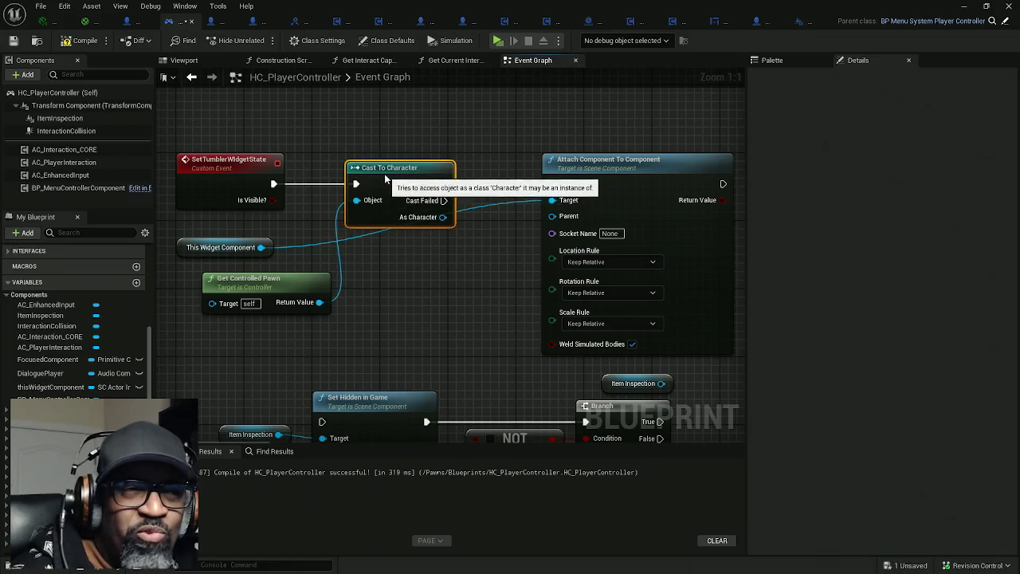
mouse_move(297, 294)
left_mouse_down()
mouse_move(297, 225)
mouse_move(297, 302)
left_mouse_up()
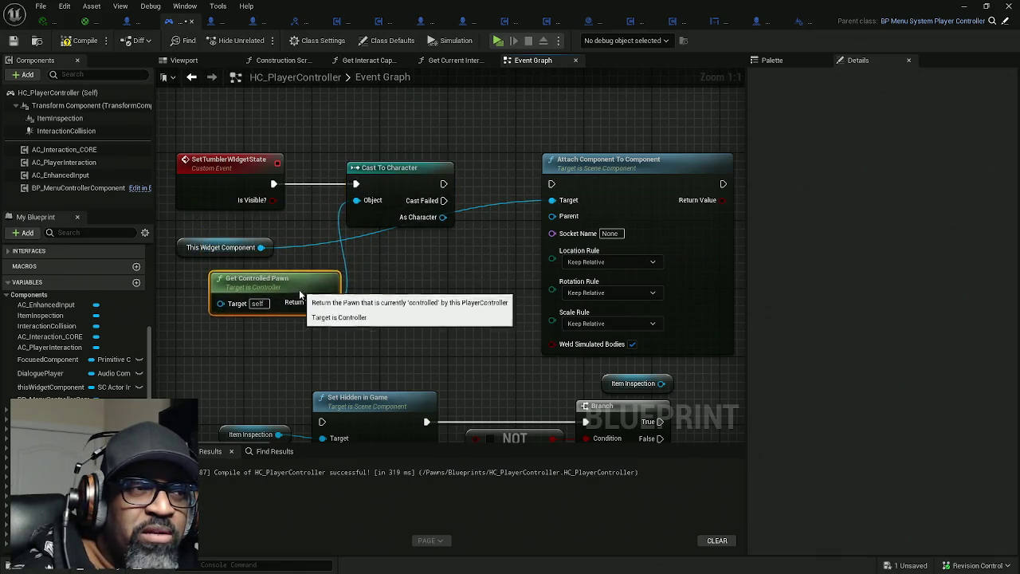
left_click_drag(235, 248, 454, 264)
left_click_drag(253, 285, 226, 225)
mouse_move(527, 201)
left_mouse_down()
mouse_move(394, 204)
mouse_move(439, 284)
left_mouse_up()
left_click_drag(505, 221, 650, 225)
Plug the cast character's Get Root Component into the attach node's Parent
left_click_drag(309, 220, 351, 220)
type("get root")
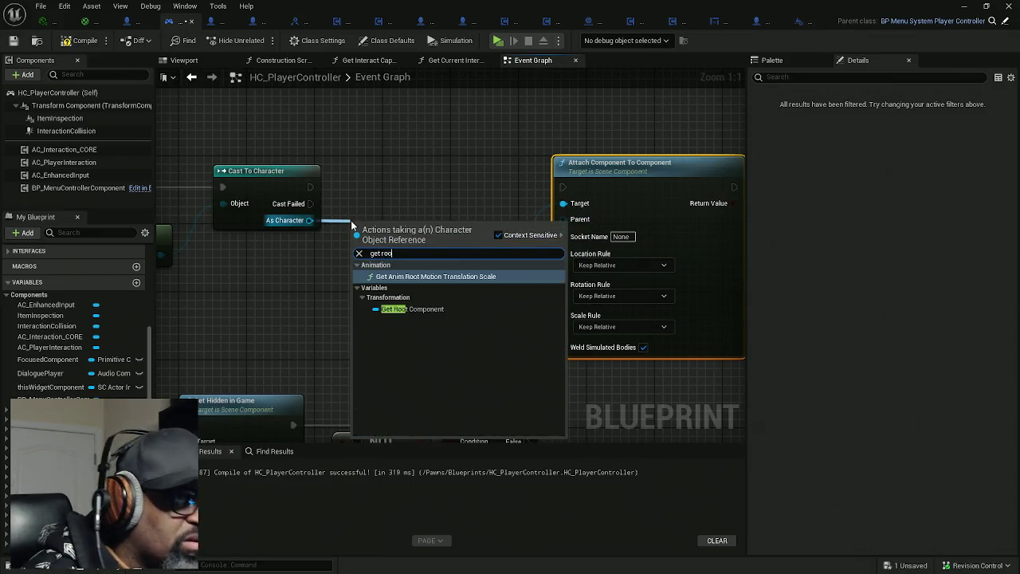
left_click(414, 309)
mouse_move(404, 223)
left_mouse_down()
mouse_move(259, 239)
mouse_move(528, 234)
mouse_move(563, 219)
left_mouse_up()
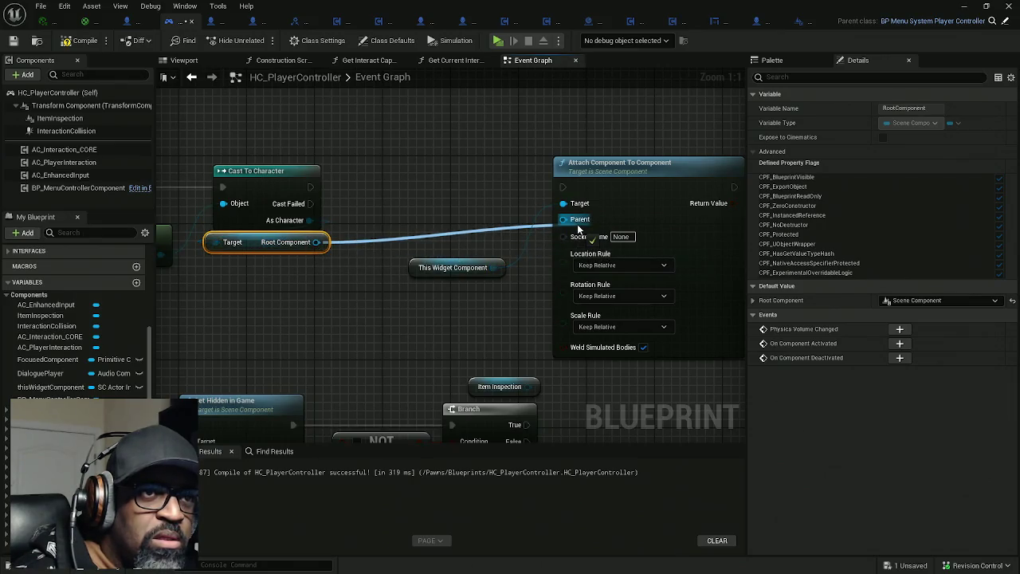
mouse_move(406, 267)
left_mouse_down()
mouse_move(363, 216)
mouse_move(343, 216)
left_mouse_up()
mouse_move(588, 194)
left_mouse_down()
mouse_move(492, 202)
mouse_move(310, 186)
left_mouse_up()
left_click_drag(545, 188, 525, 181)
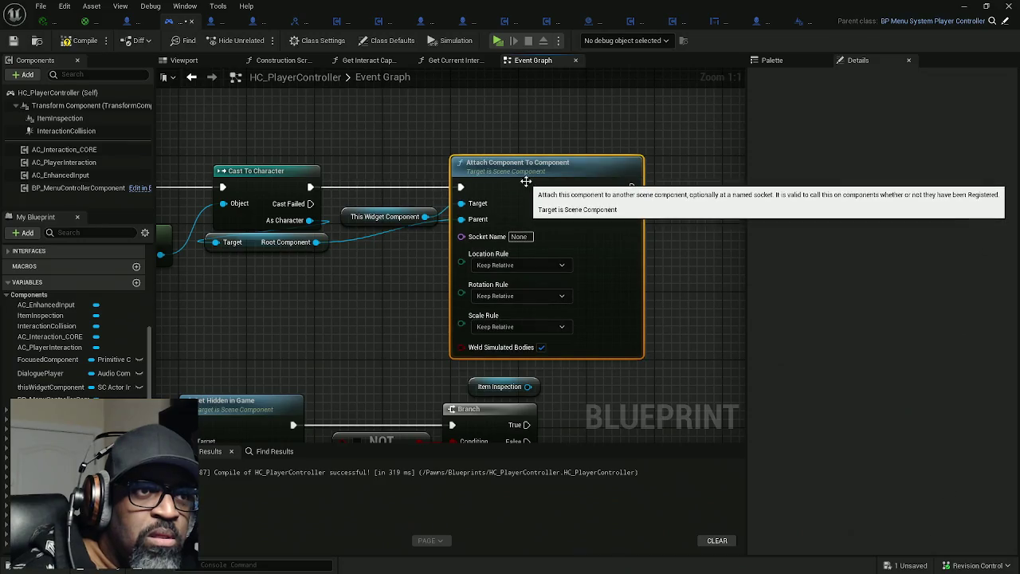
left_click(538, 266)
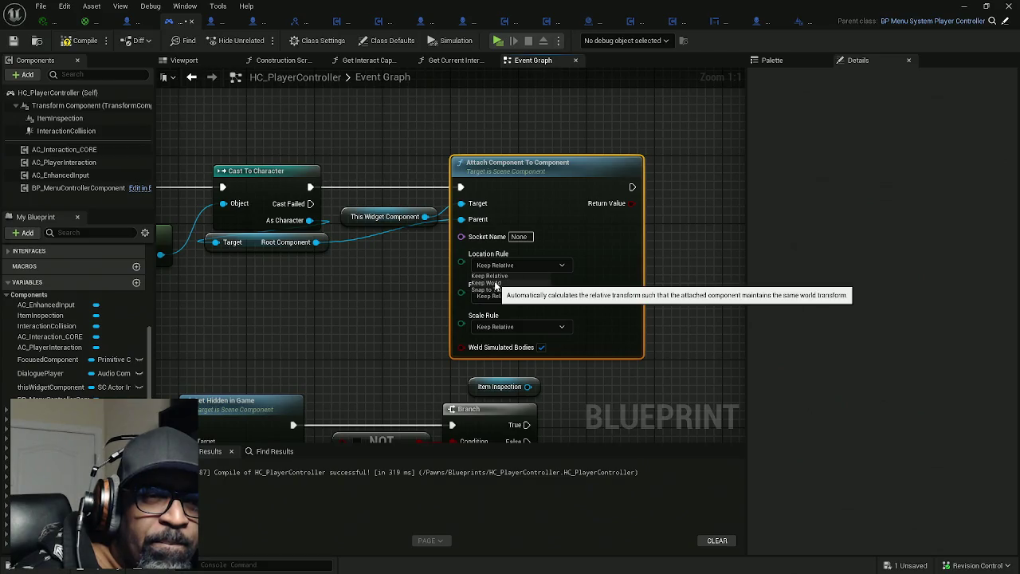
Set Location, Rotation and Scale rules to Snap to Target and untick Weld Simulated Bodies
left_click(488, 289)
left_click(509, 295)
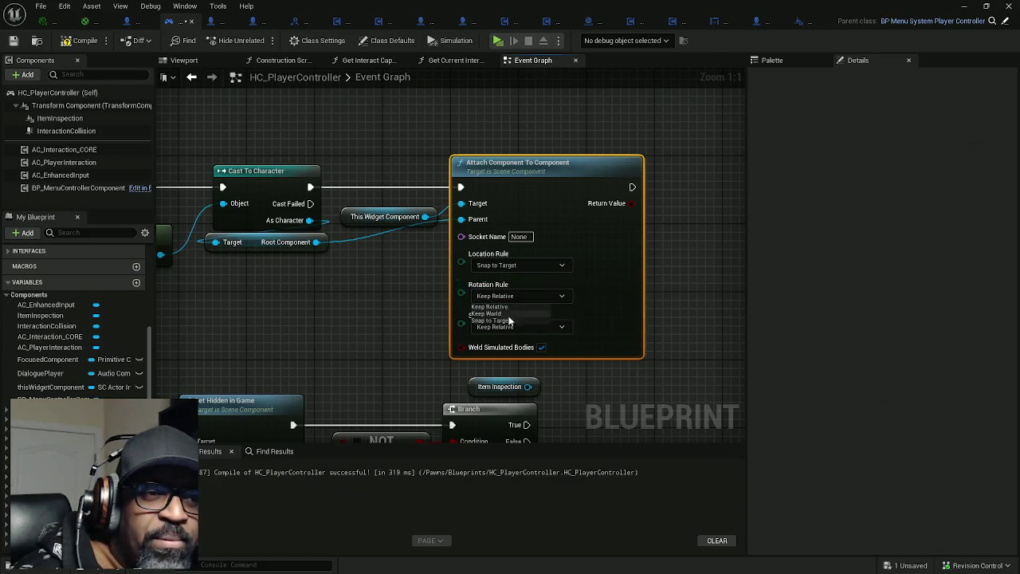
left_click(510, 321)
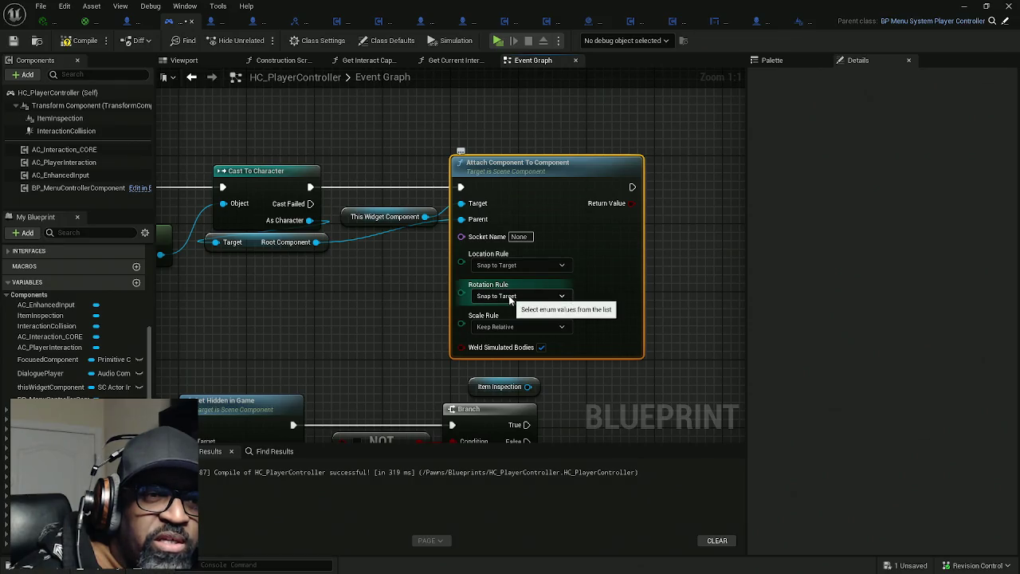
left_click(561, 328)
left_click(570, 343)
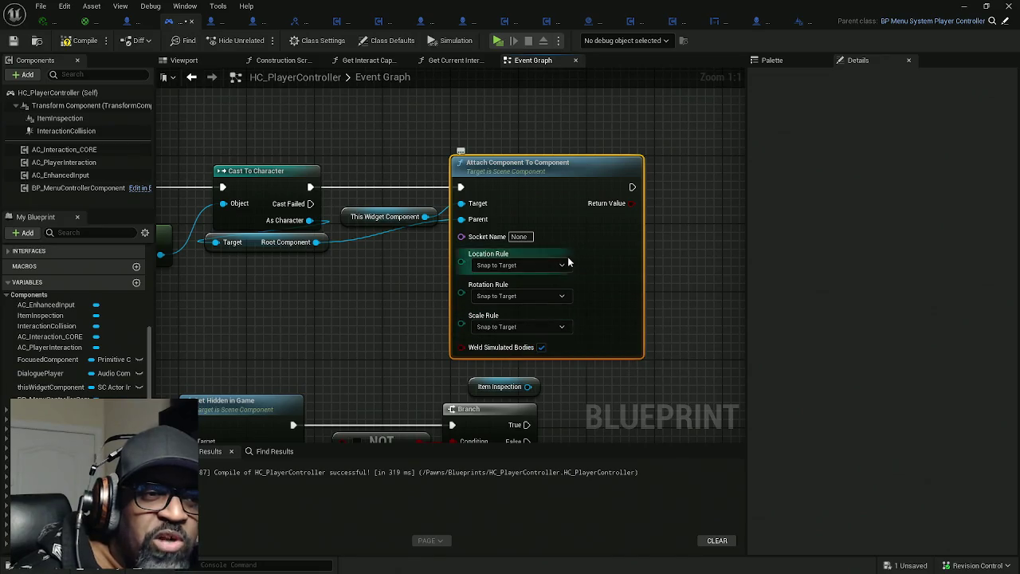
left_click(543, 349)
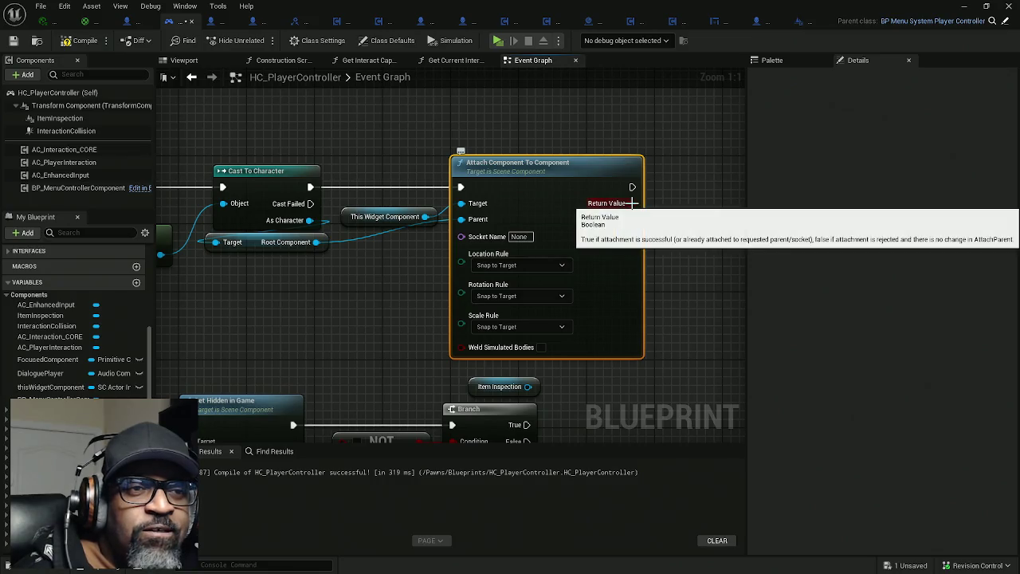
left_click_drag(666, 201, 529, 194)
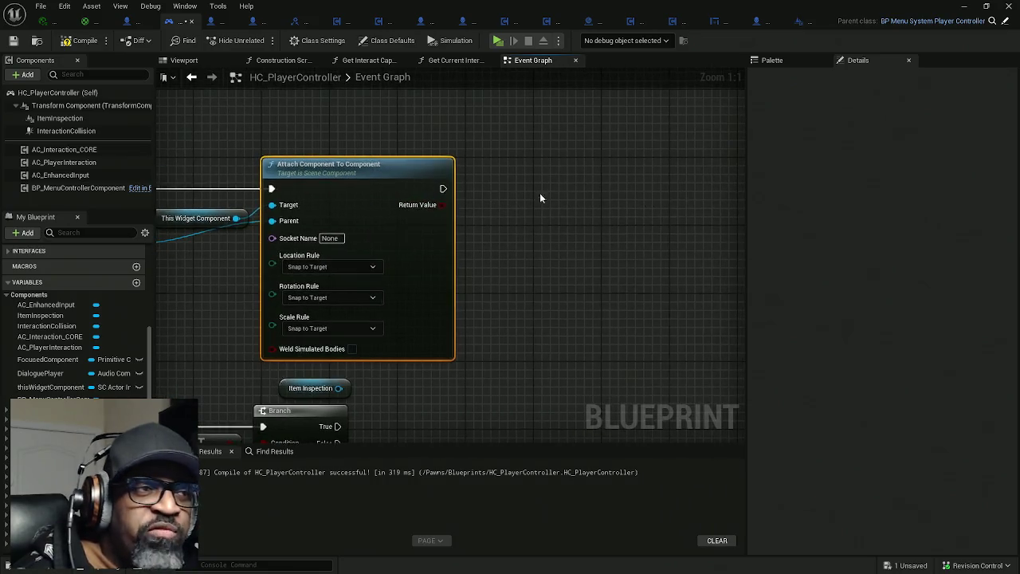
Add a Print String run after the attach, printing its Return Value
right_click(561, 196)
type("printstr")
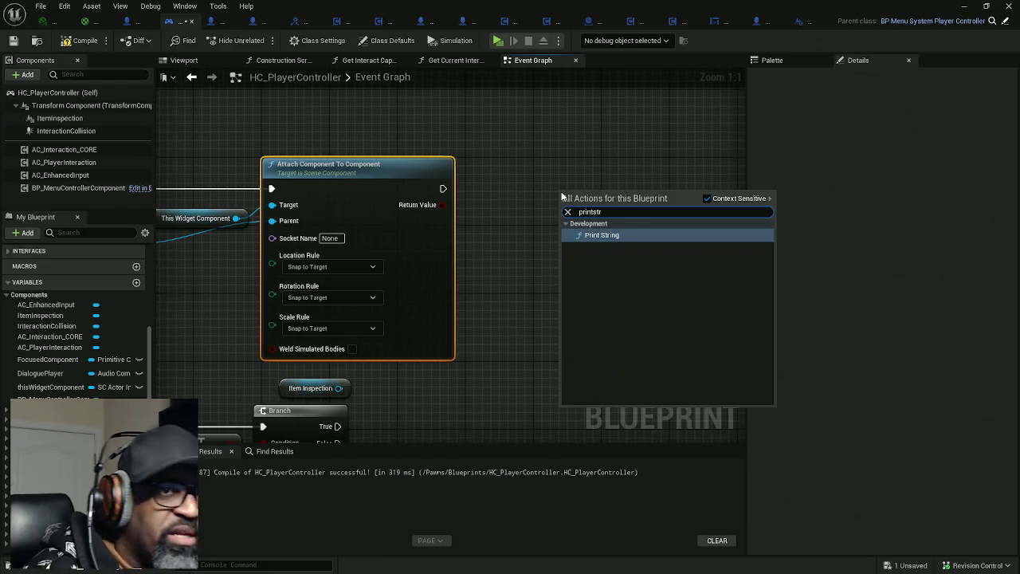
key("Return")
left_click_drag(443, 205, 560, 222)
mouse_move(463, 170)
left_mouse_down()
mouse_move(501, 195)
mouse_move(474, 201)
mouse_move(560, 206)
left_mouse_up()
left_click_drag(578, 205, 580, 188)
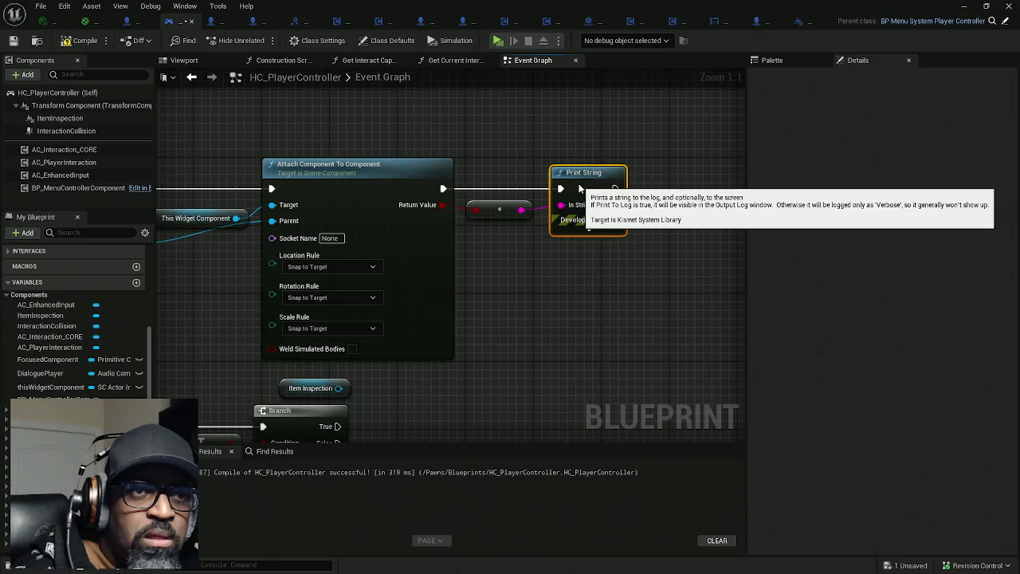
left_click_drag(546, 268, 562, 246)
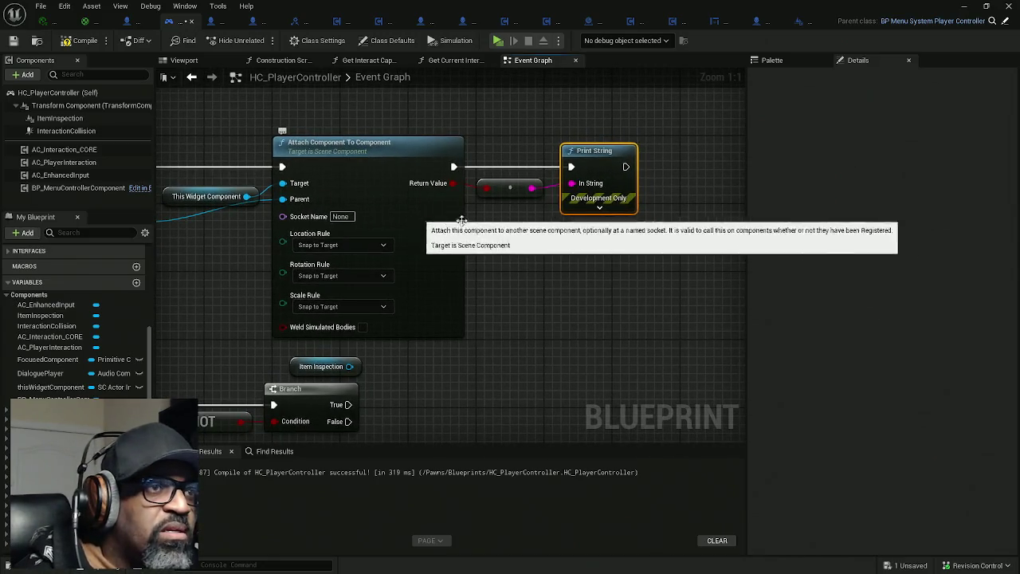
Set the Print String text colour to pure yellow and tidy the graph
left_click(600, 206)
left_click(615, 236)
left_click_drag(686, 322, 723, 383)
left_click_drag(717, 426, 737, 429)
left_click(769, 500)
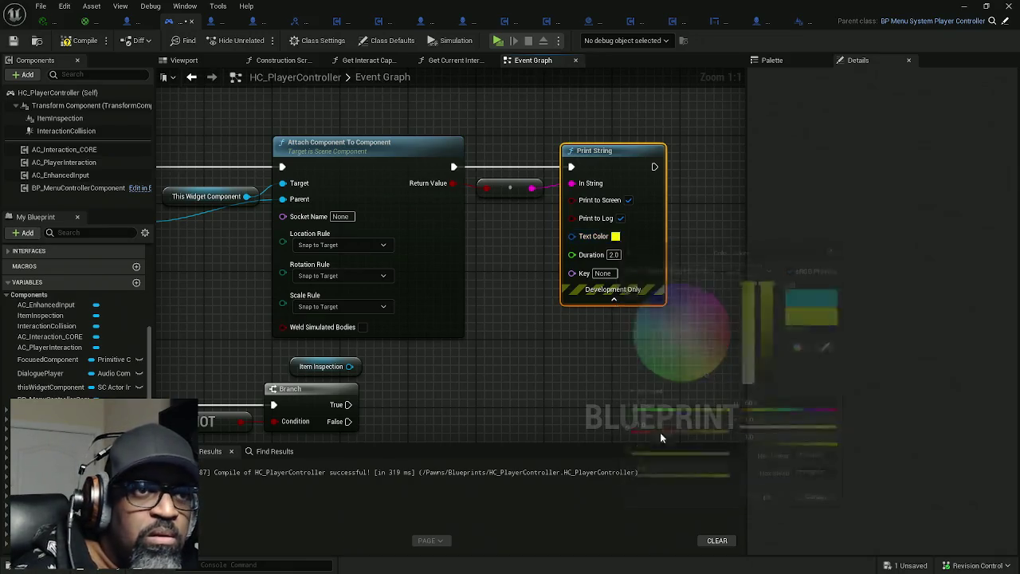
mouse_move(480, 352)
left_mouse_down()
mouse_move(639, 353)
mouse_move(599, 333)
left_mouse_up()
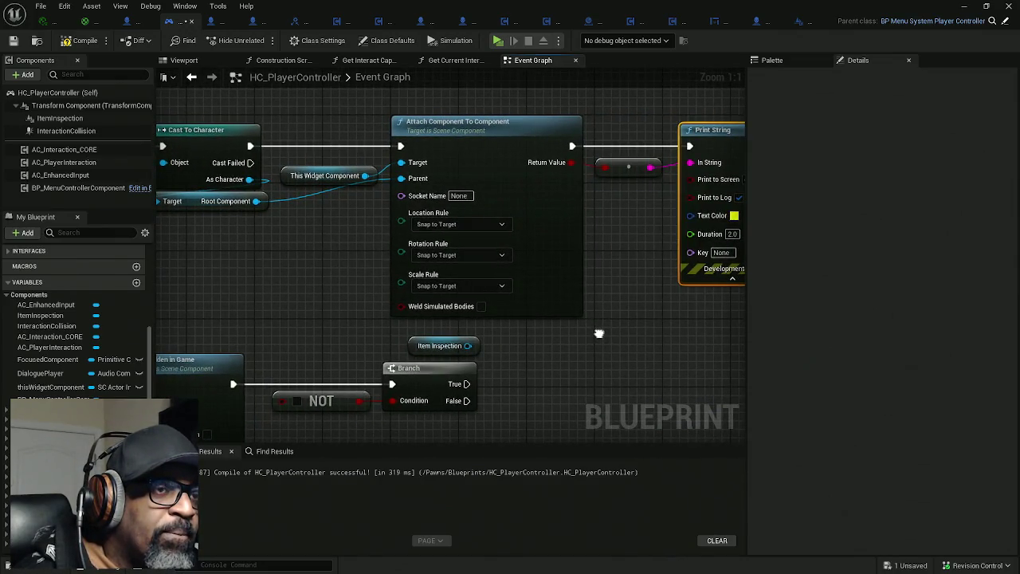
left_click_drag(289, 169, 287, 162)
left_click_drag(607, 231, 580, 230)
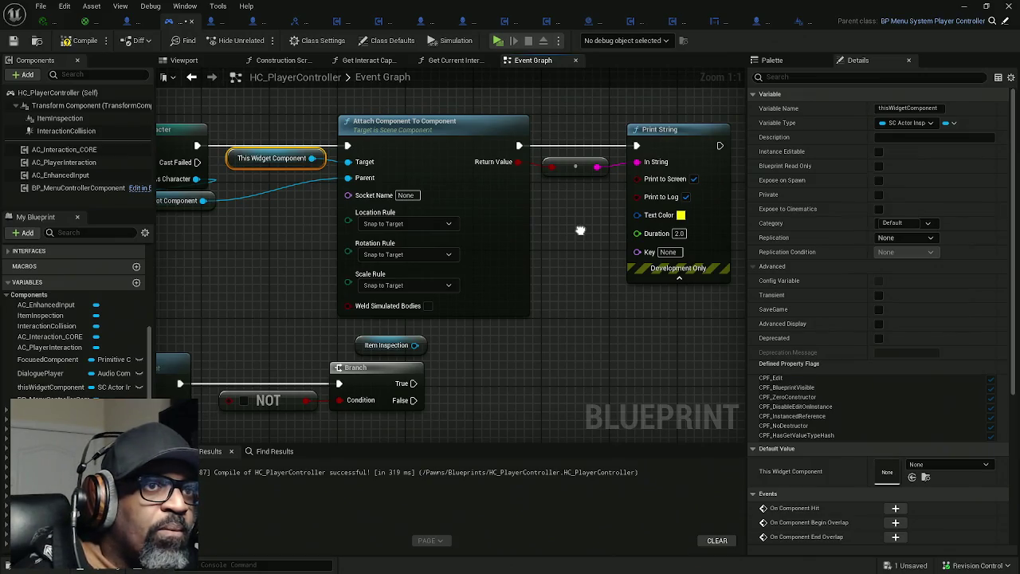
mouse_move(580, 231)
left_mouse_down()
mouse_move(569, 228)
mouse_move(612, 222)
left_mouse_up()
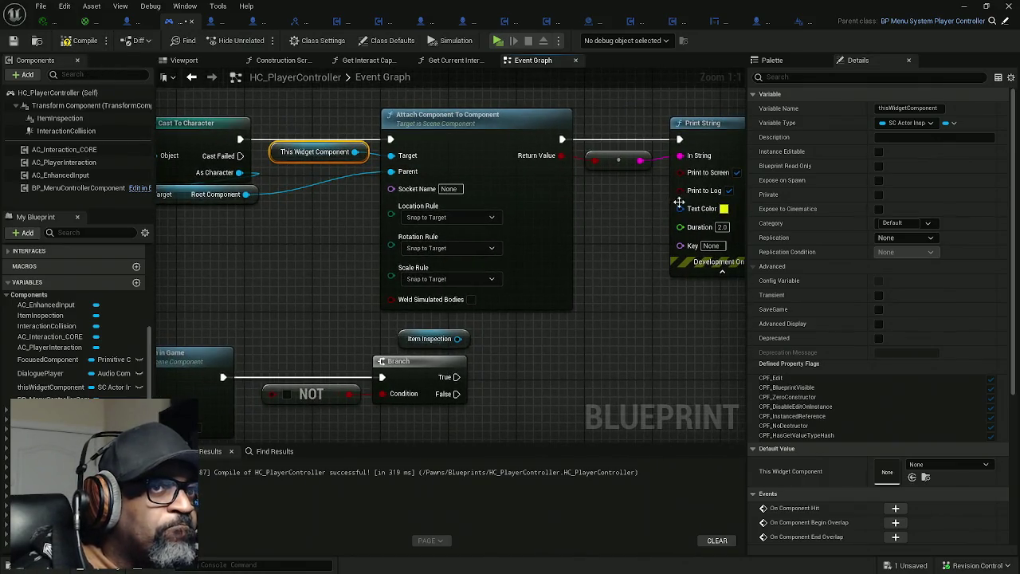
left_click_drag(611, 210, 467, 220)
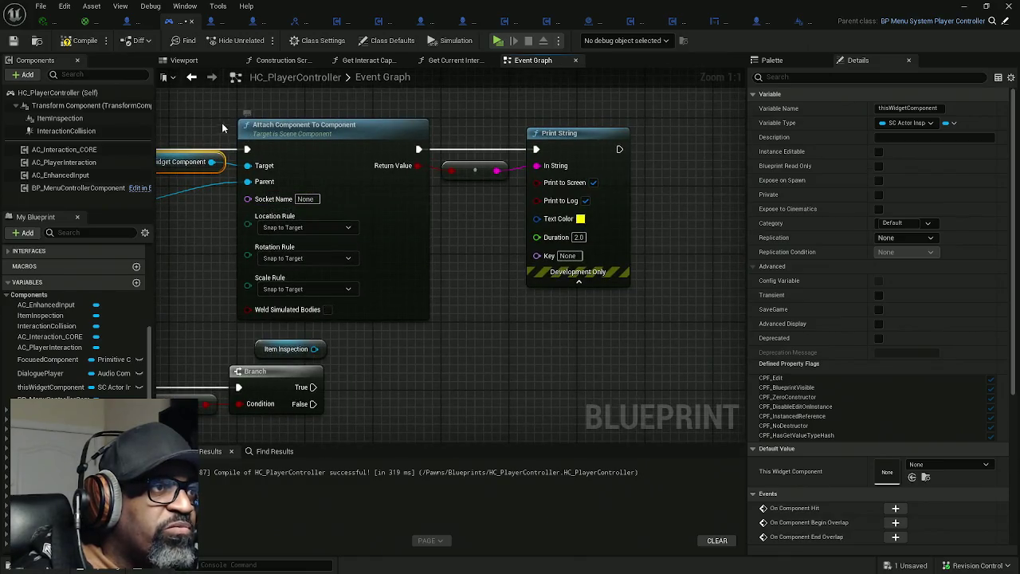
mouse_move(717, 208)
left_mouse_down()
mouse_move(580, 225)
mouse_move(647, 205)
left_mouse_up()
Paste a This Widget Component getter and add Deactivate and Activate nodes from it
key("ctrl+v")
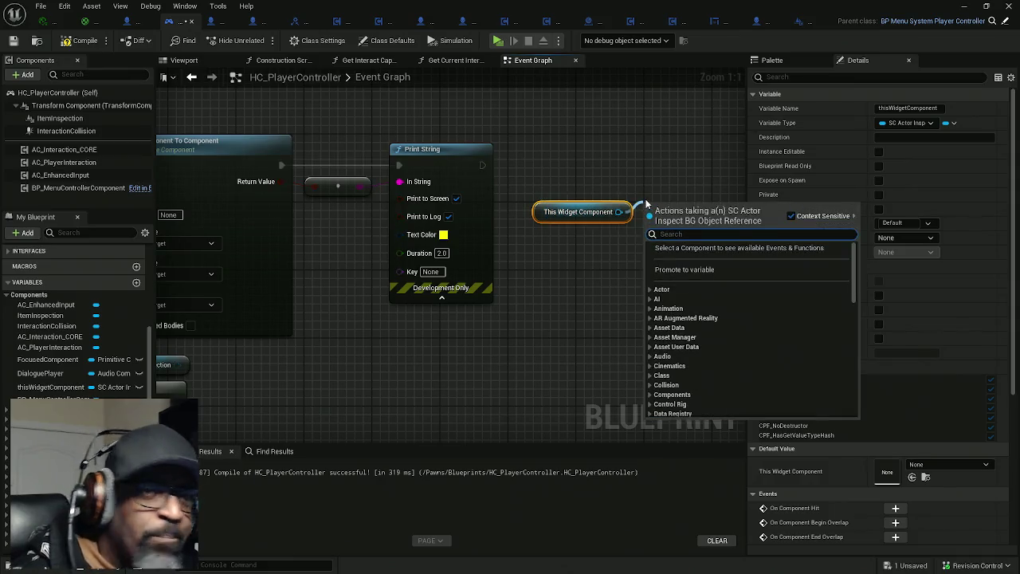
type("deacti")
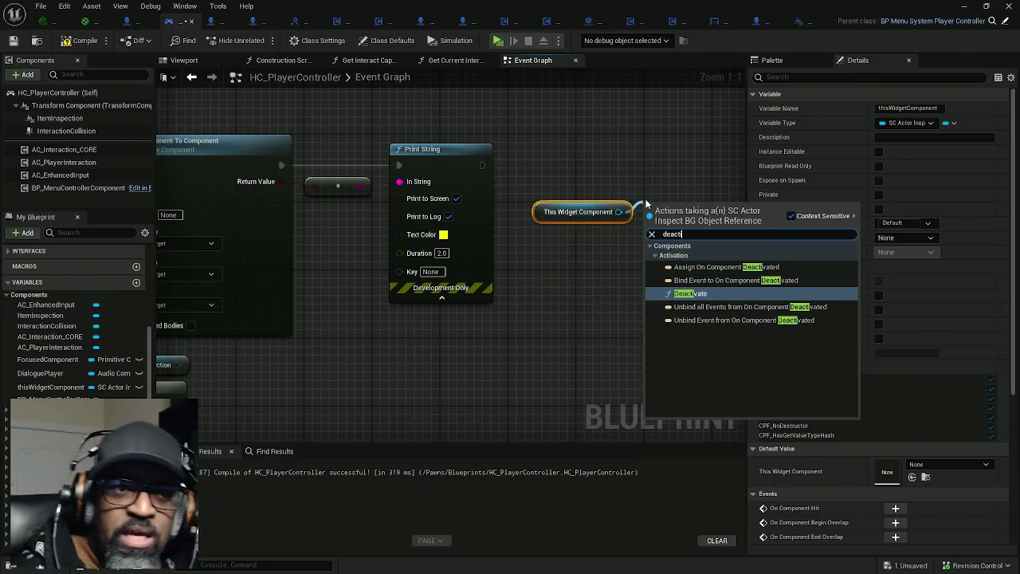
left_click(690, 293)
mouse_move(677, 267)
left_mouse_down()
mouse_move(517, 260)
mouse_move(555, 292)
mouse_move(667, 293)
left_mouse_up()
type("activa")
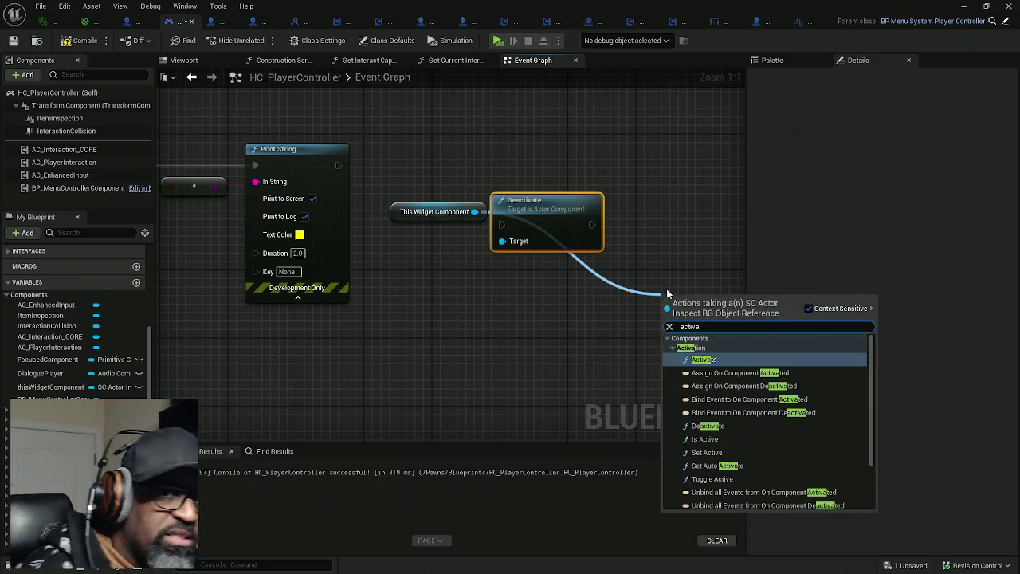
key("Return")
Run Deactivate after Print String and arrange the getter and Activate nodes
left_click_drag(618, 270, 525, 295)
left_click_drag(408, 252, 247, 193)
left_click_drag(441, 240, 424, 180)
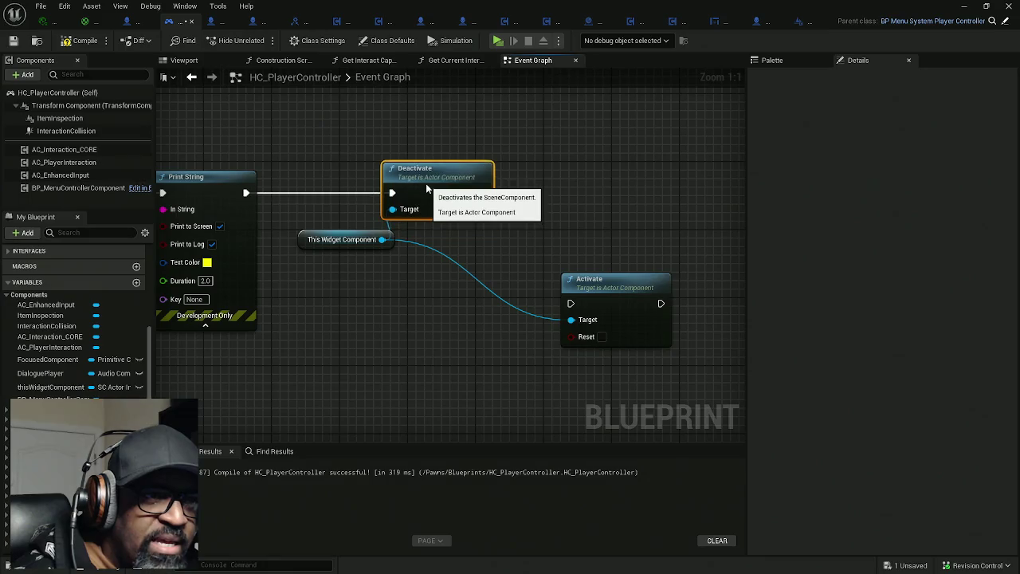
left_click_drag(308, 243, 281, 221)
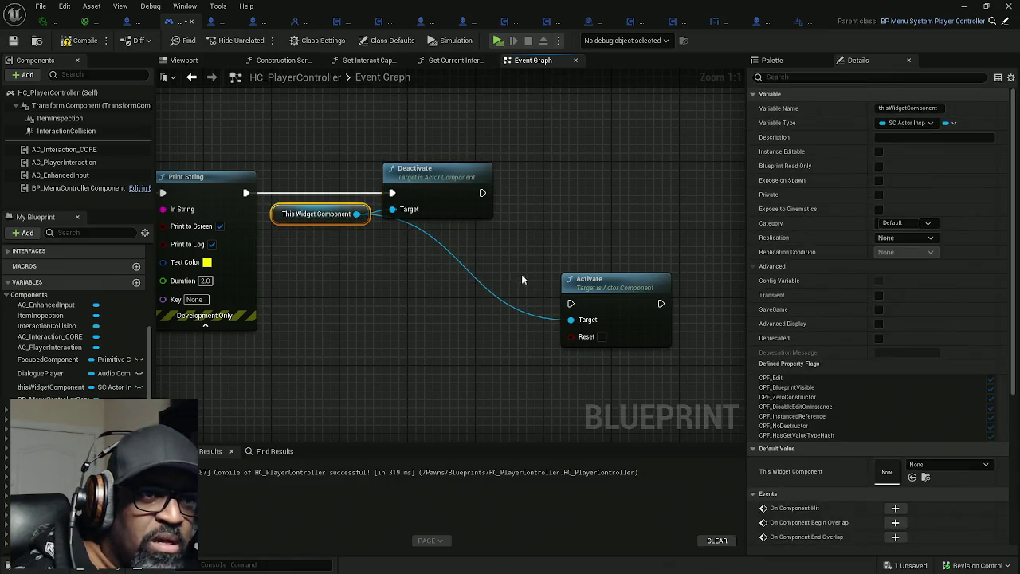
left_click(580, 283)
left_click_drag(580, 283, 646, 256)
Insert a 0.2-second Delay between Deactivate and Activate, and enable Reset on Activate
right_click(527, 225)
type("delay")
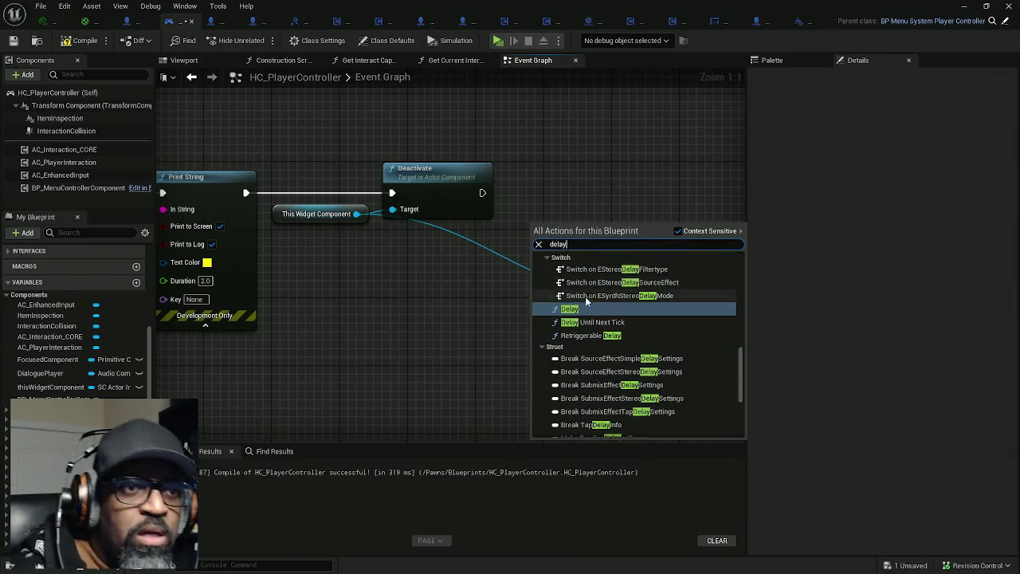
left_click(569, 308)
left_click(579, 262)
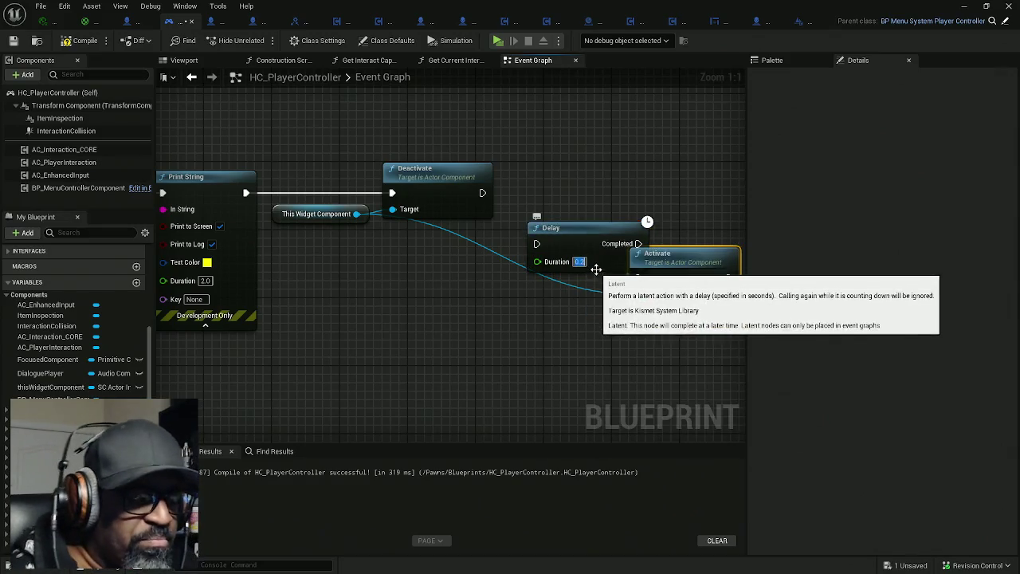
key("Return")
left_click_drag(536, 243, 482, 192)
left_click_drag(574, 232, 557, 188)
left_click_drag(538, 283, 512, 198)
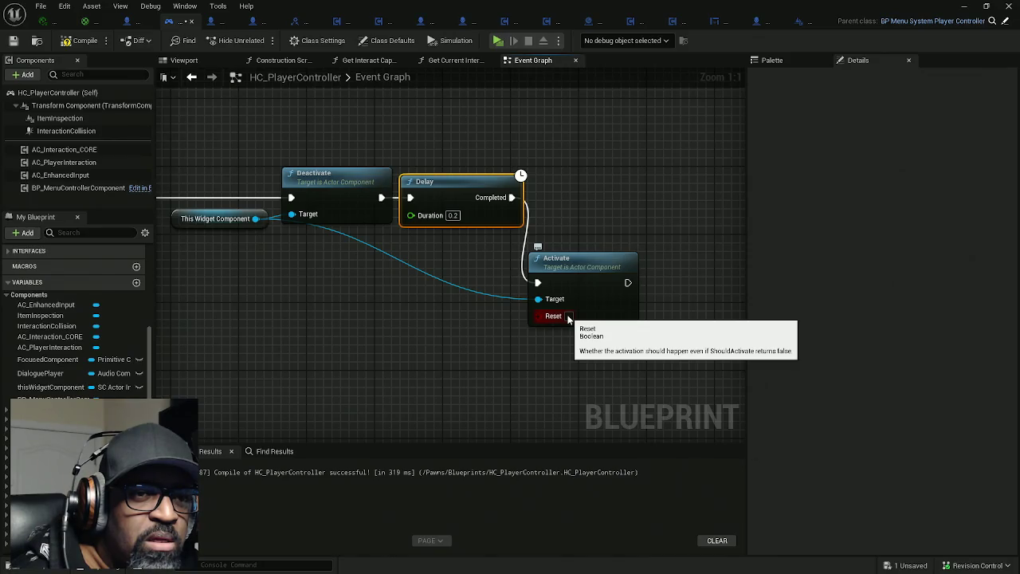
left_click(568, 316)
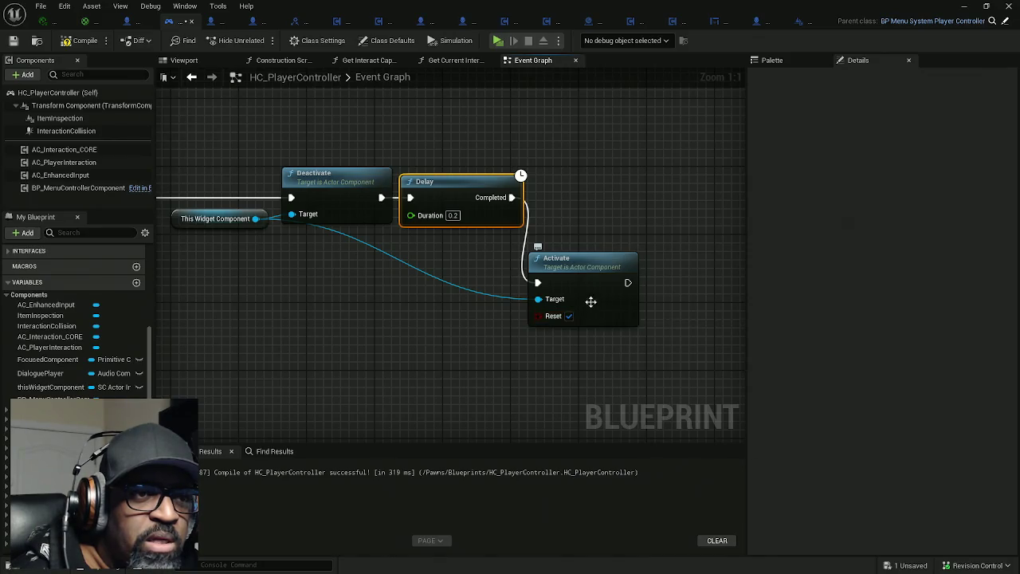
left_click_drag(574, 277, 581, 201)
left_click_drag(403, 275, 534, 251)
Compile and save HC_PlayerController, walk the character to the door in play, then exit
left_click(82, 41)
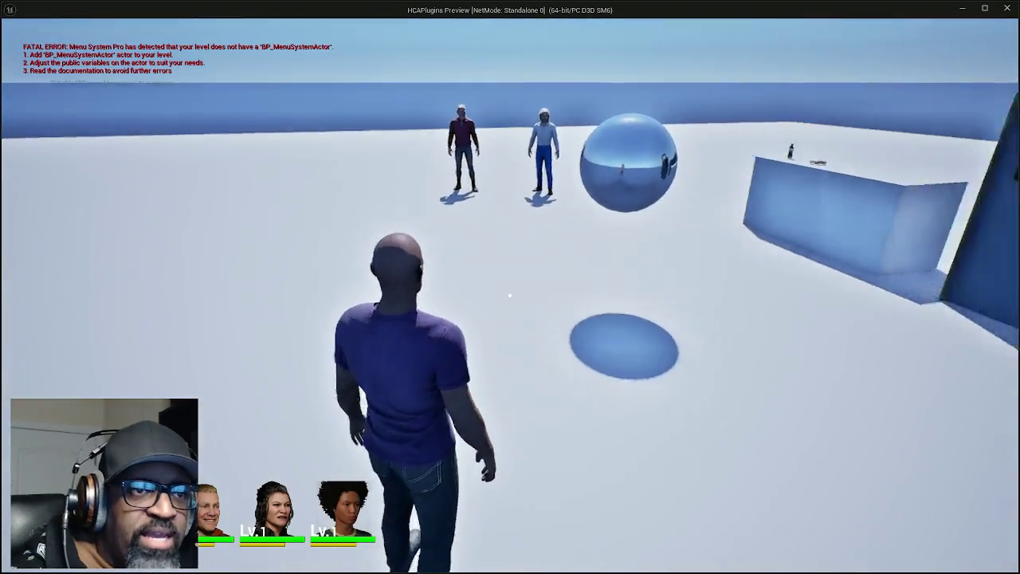
key("w")
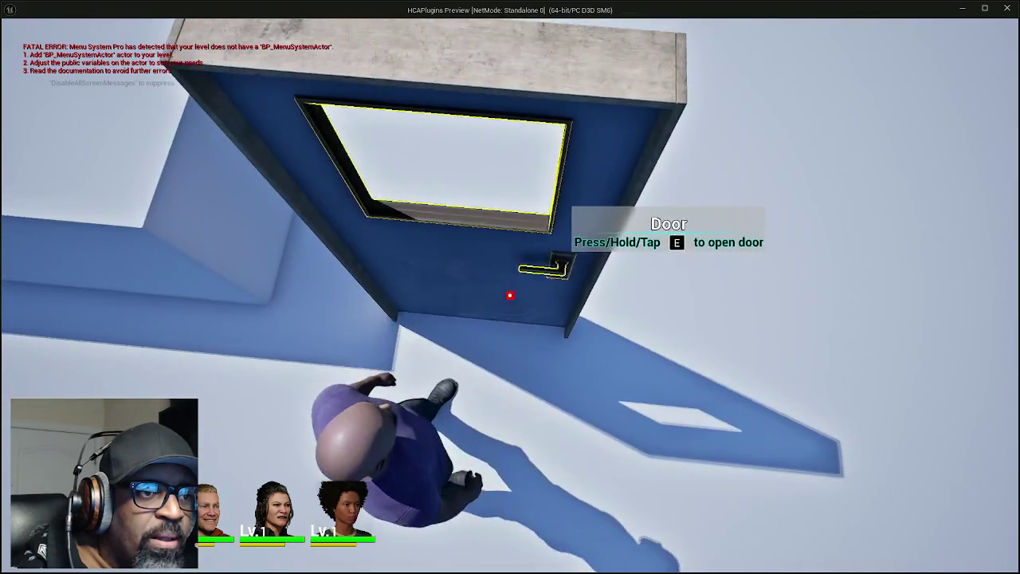
key("Escape")
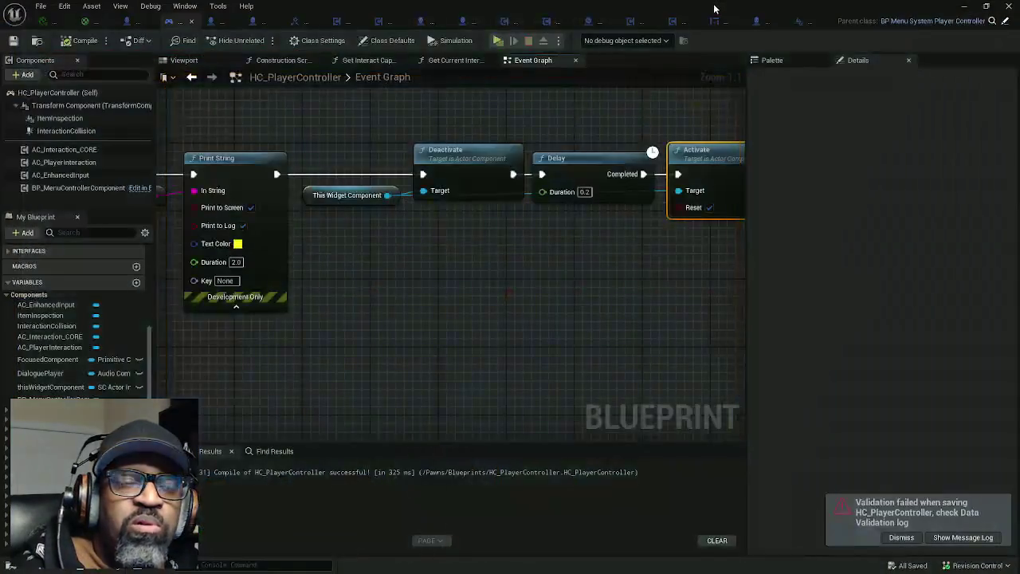
In SC_ActorInspectBG, set the widget component's Pivot to 0.5, 0.5
left_click(876, 20)
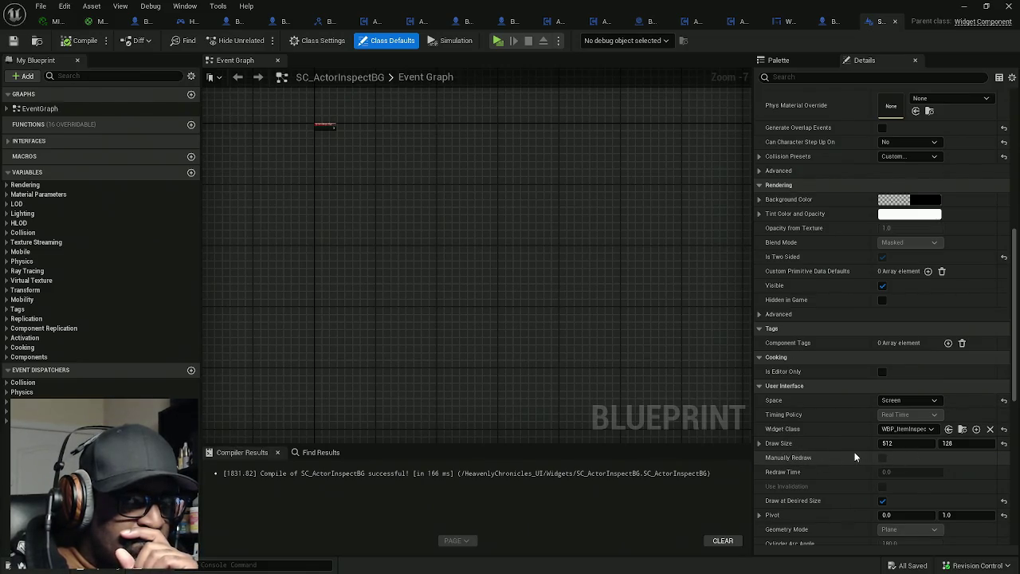
scroll(852, 456, "down", 3)
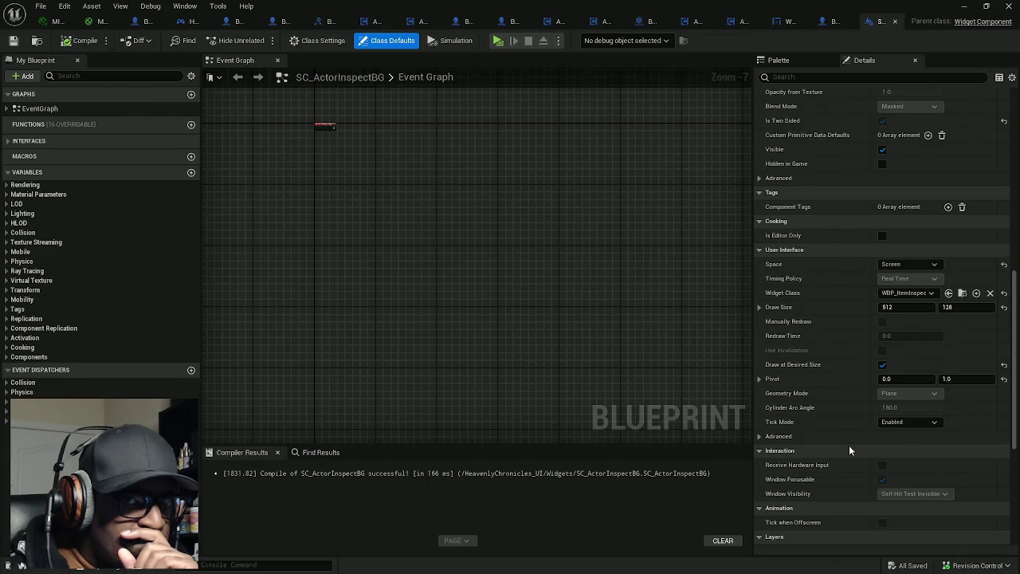
left_click(913, 379)
type("0.5")
key("Tab")
type("0.5")
key("Tab")
Expand the advanced User Interface options, then enable Show Only Modified Properties
left_click(776, 436)
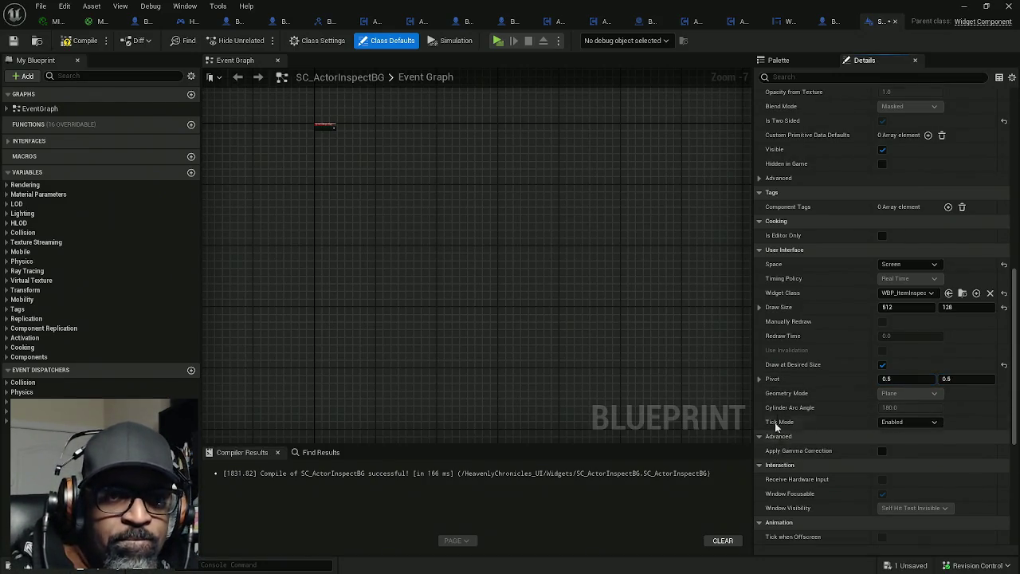
scroll(790, 398, "down", 6)
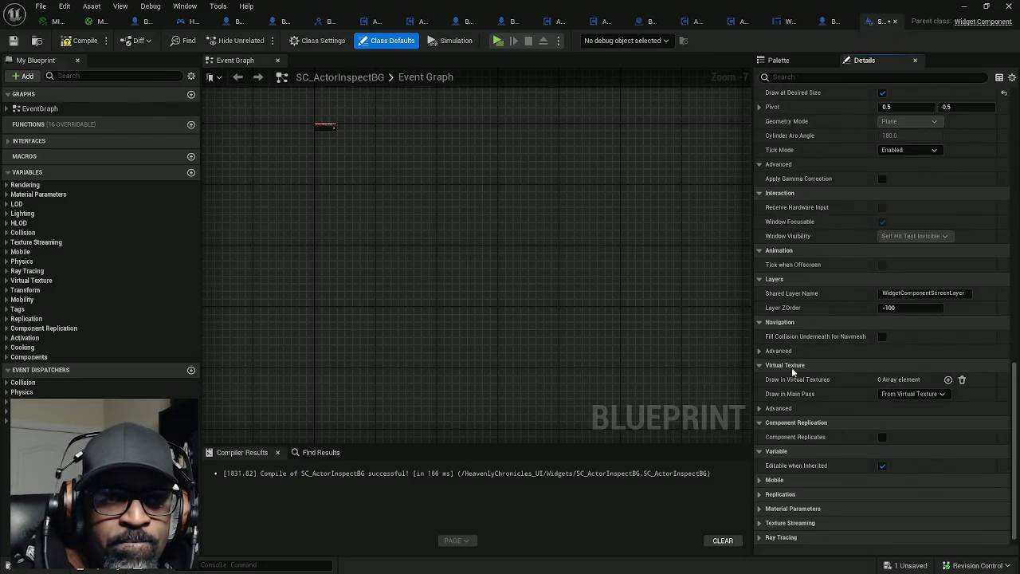
scroll(796, 367, "down", 1)
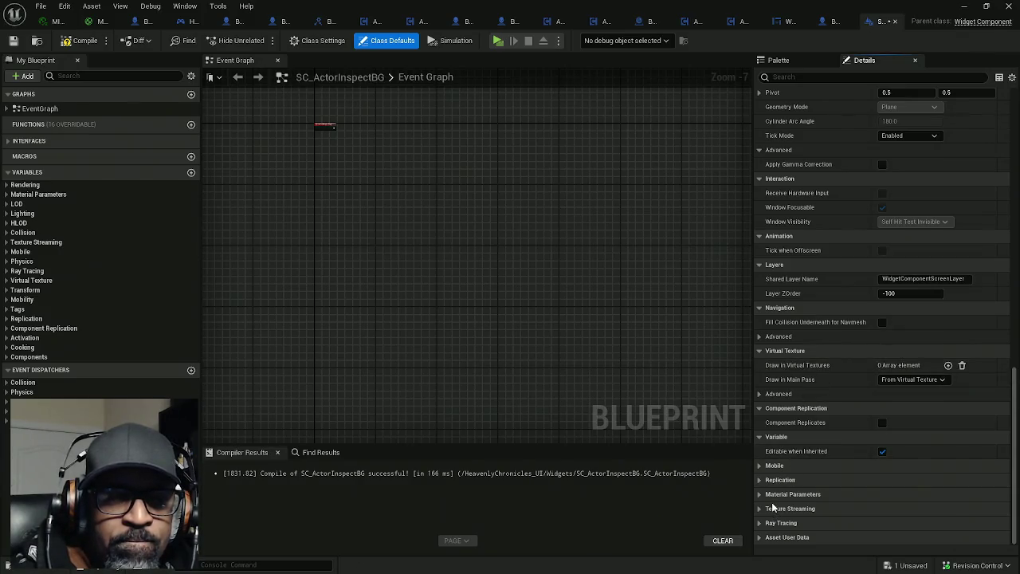
scroll(781, 498, "up", 1)
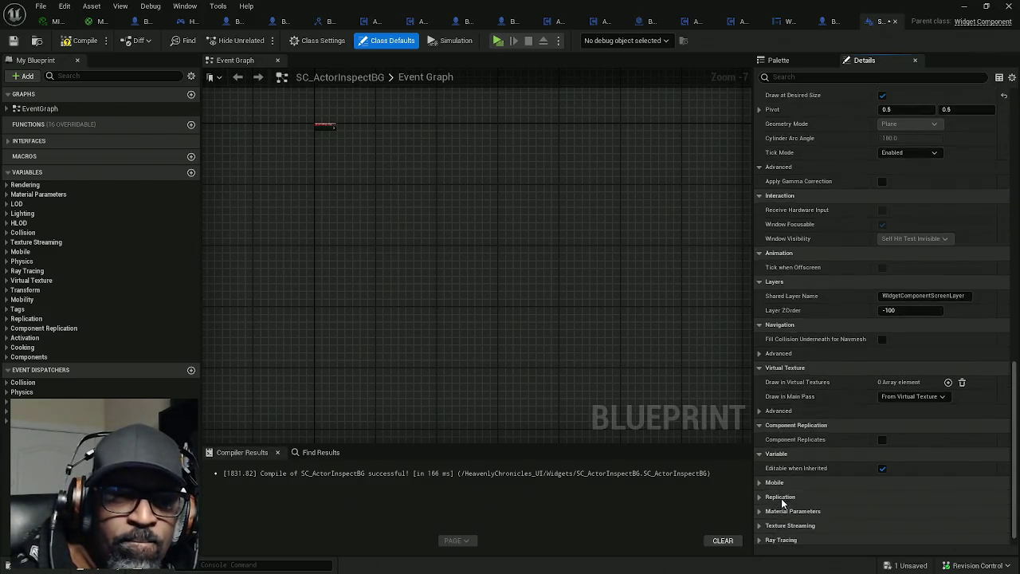
left_click(1012, 77)
left_click(945, 92)
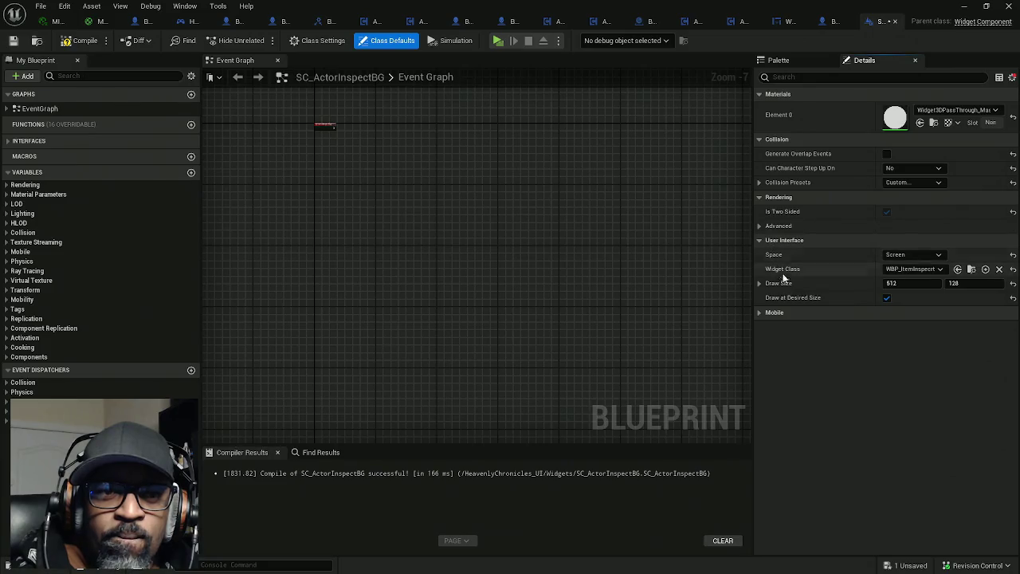
Turn off Show Only Modified Properties and clear the 'act' Details search filter
left_click(758, 314)
left_click(758, 313)
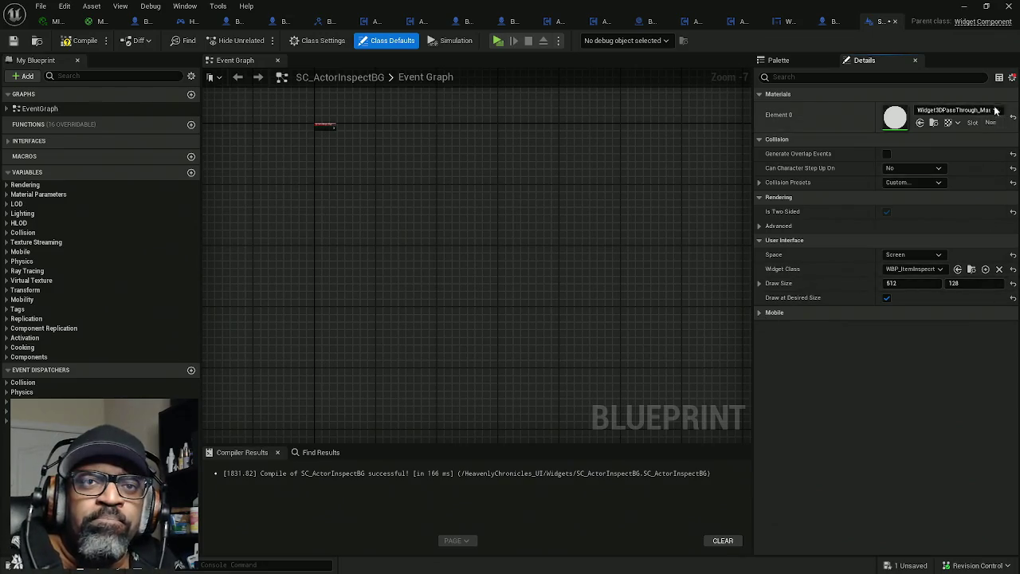
left_click(1012, 77)
left_click(960, 93)
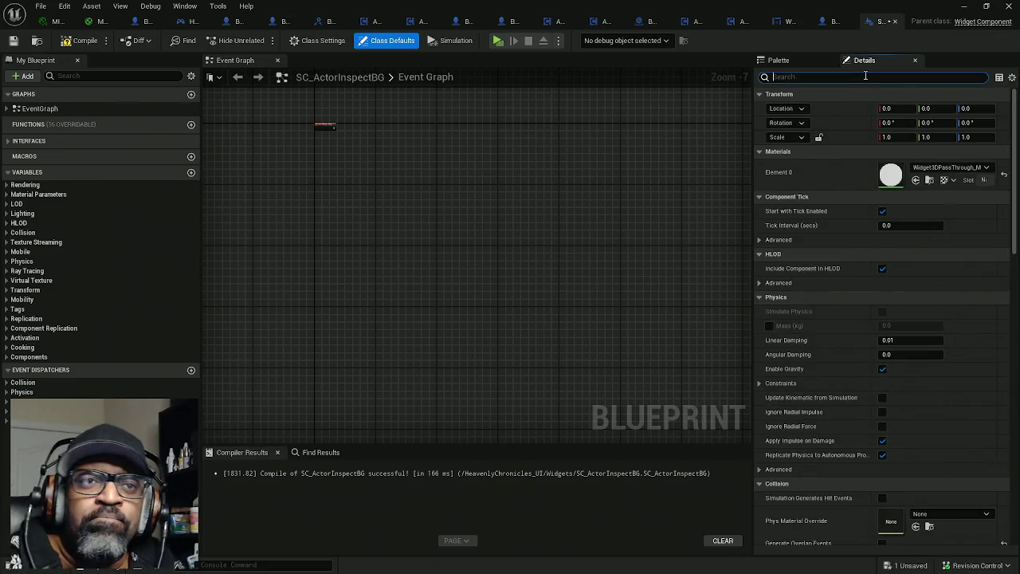
type("act")
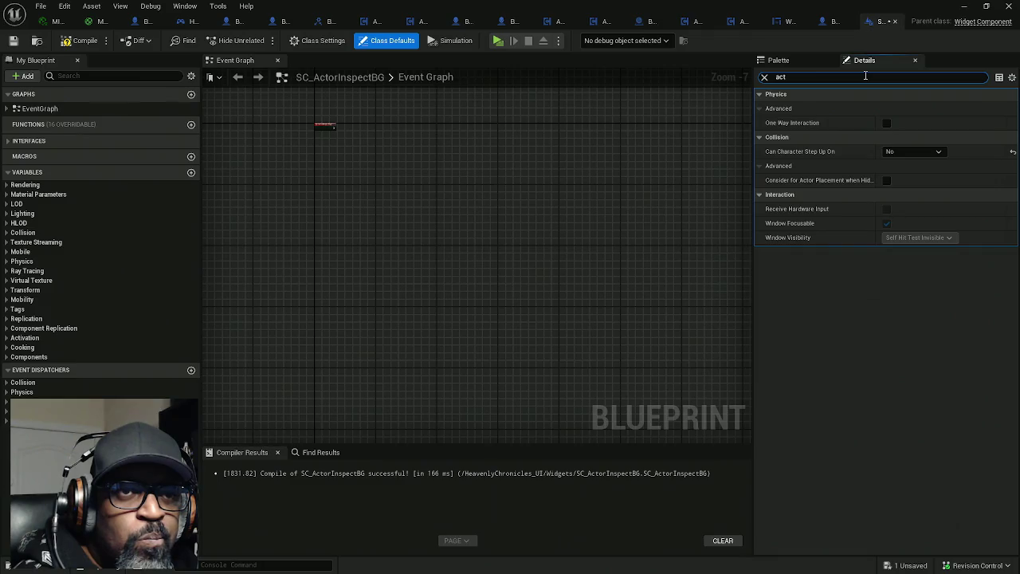
key("Num_Lock")
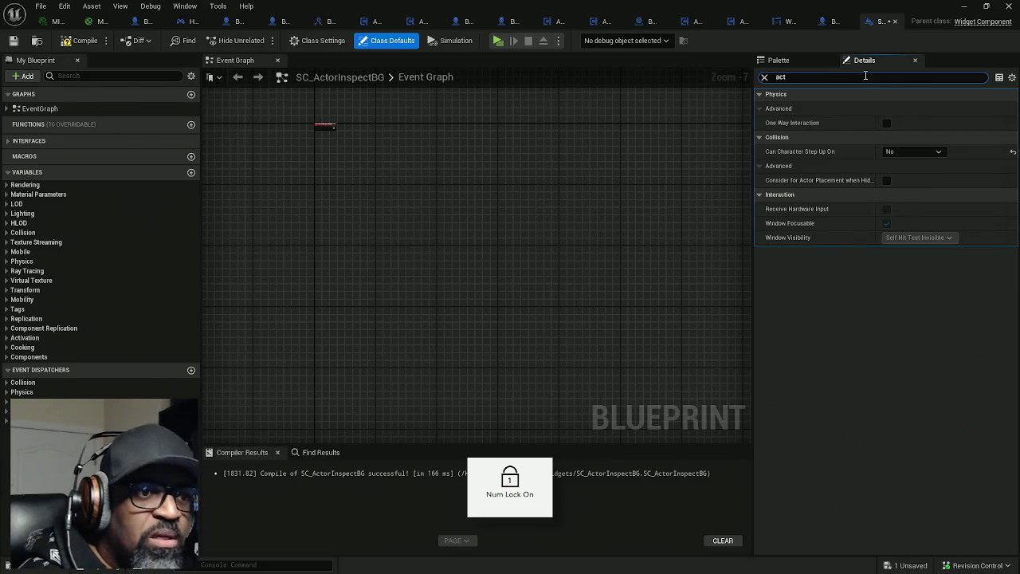
key("BackSpace")
key("BackSpace")
key("BackSpace")
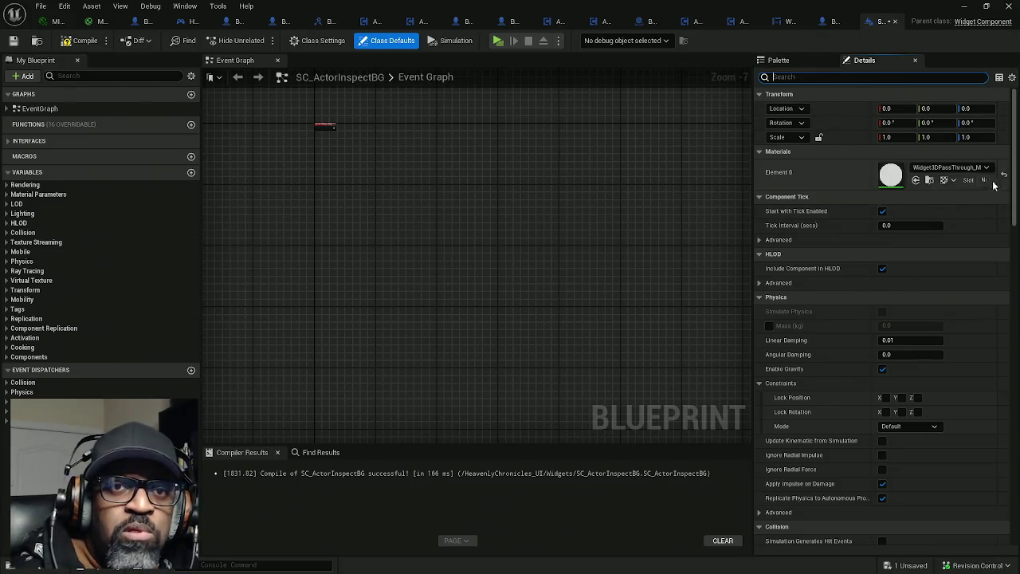
mouse_move(1016, 158)
left_mouse_down()
mouse_move(1015, 476)
mouse_move(1017, 156)
left_mouse_up()
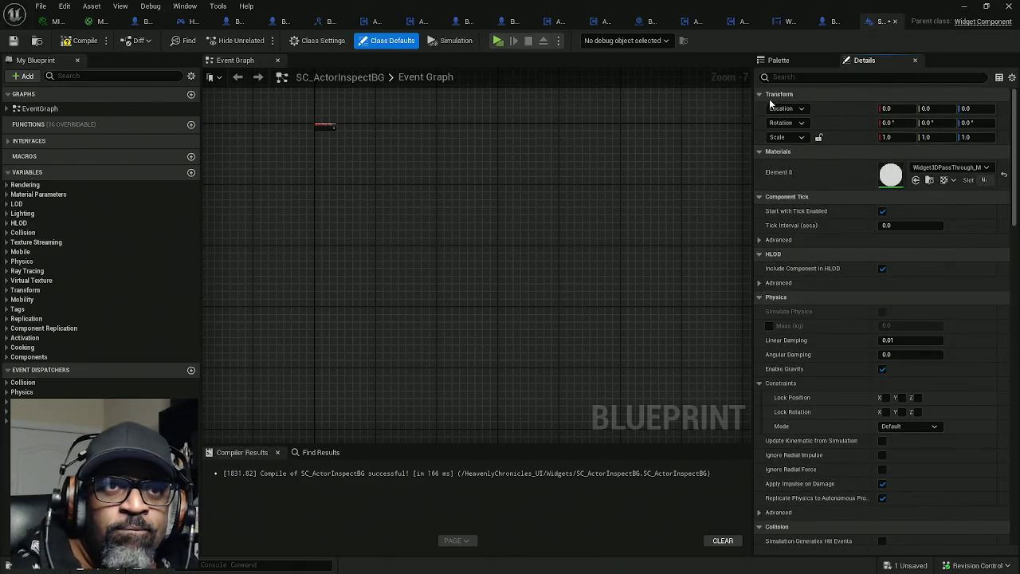
Search the action list for 'activate' with context filtering toggled, then dismiss it
right_click(361, 220)
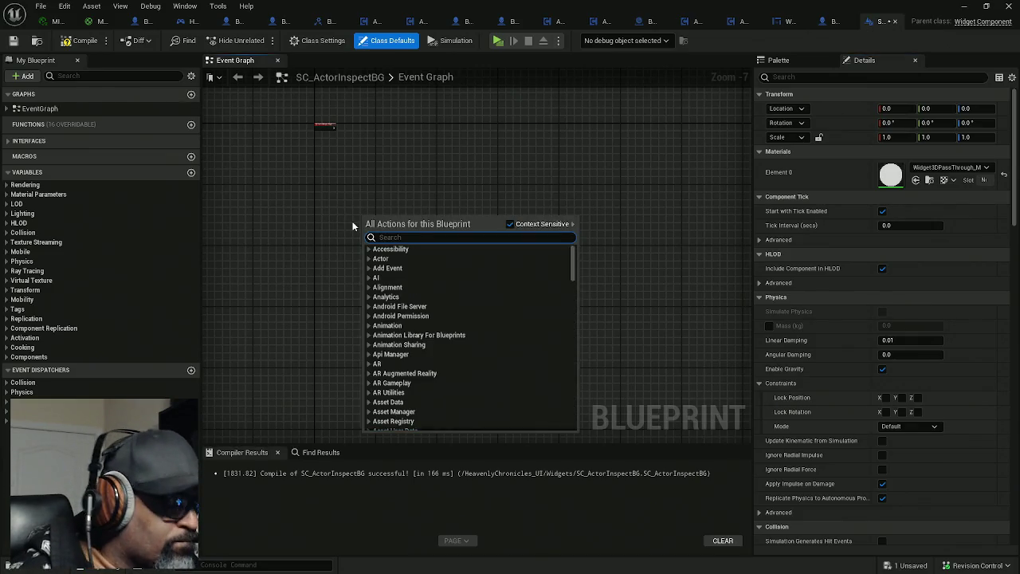
type("ac")
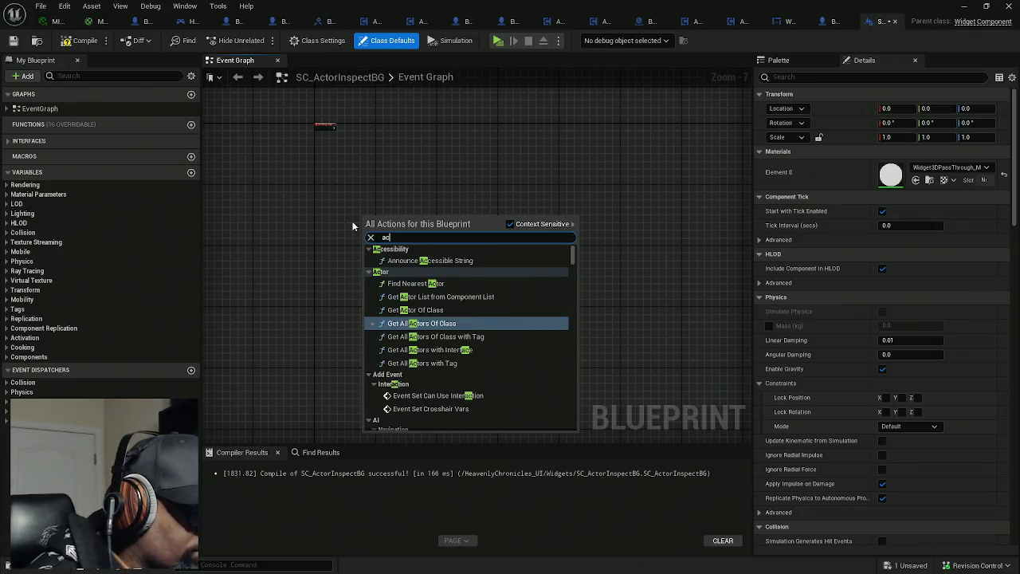
type("tivate")
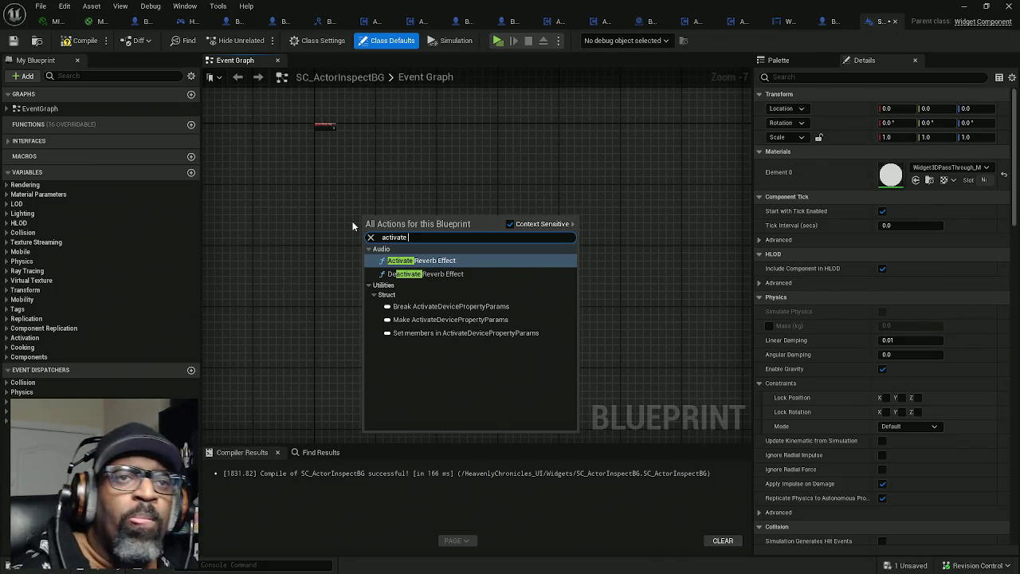
left_click(510, 224)
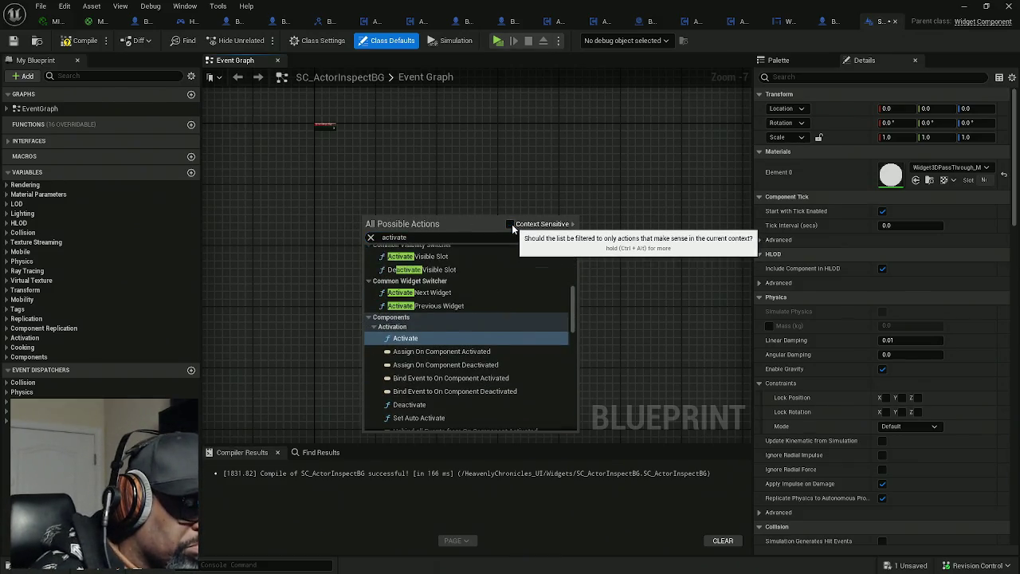
left_click(510, 224)
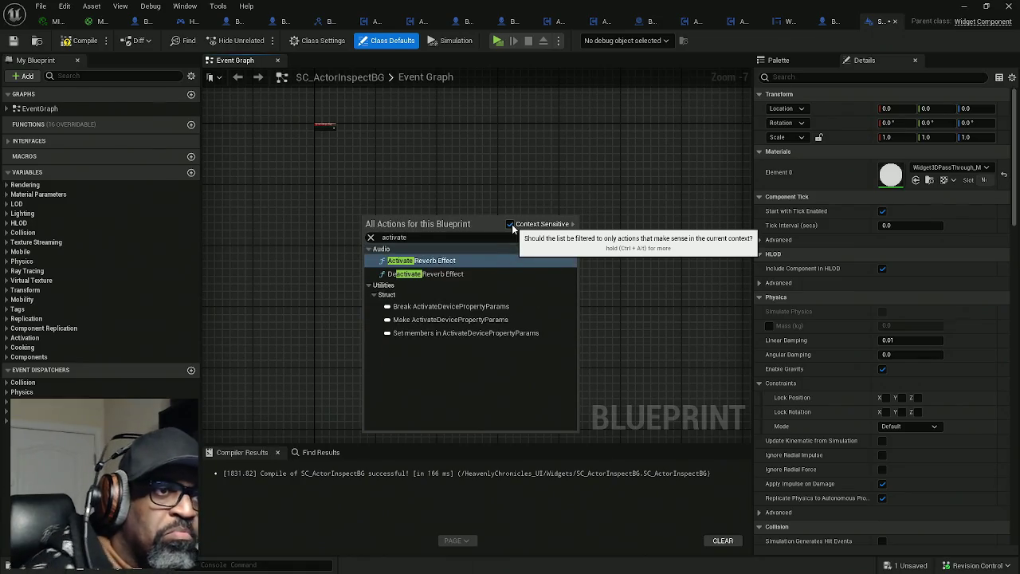
left_click(510, 224)
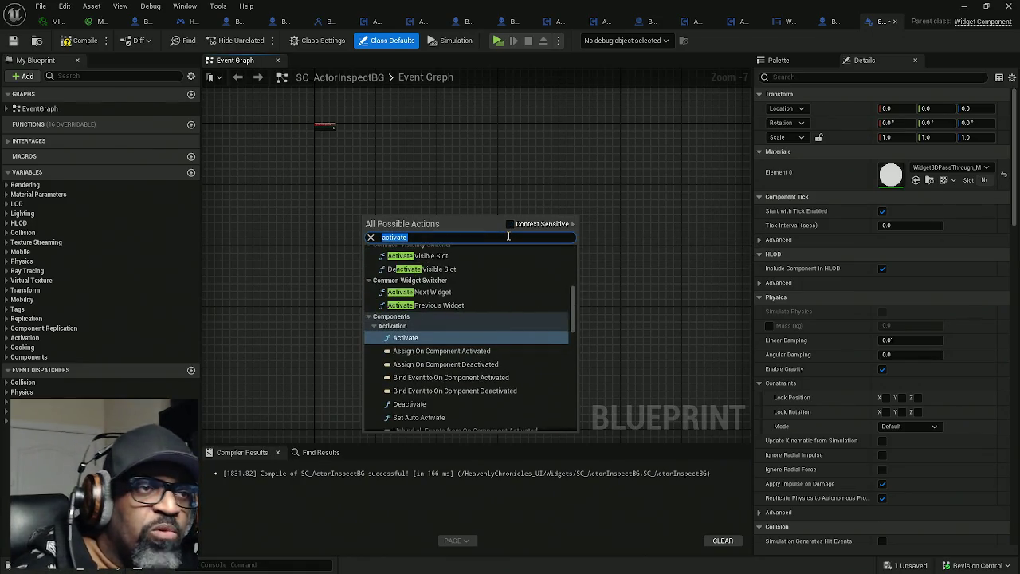
key("Home")
type("n")
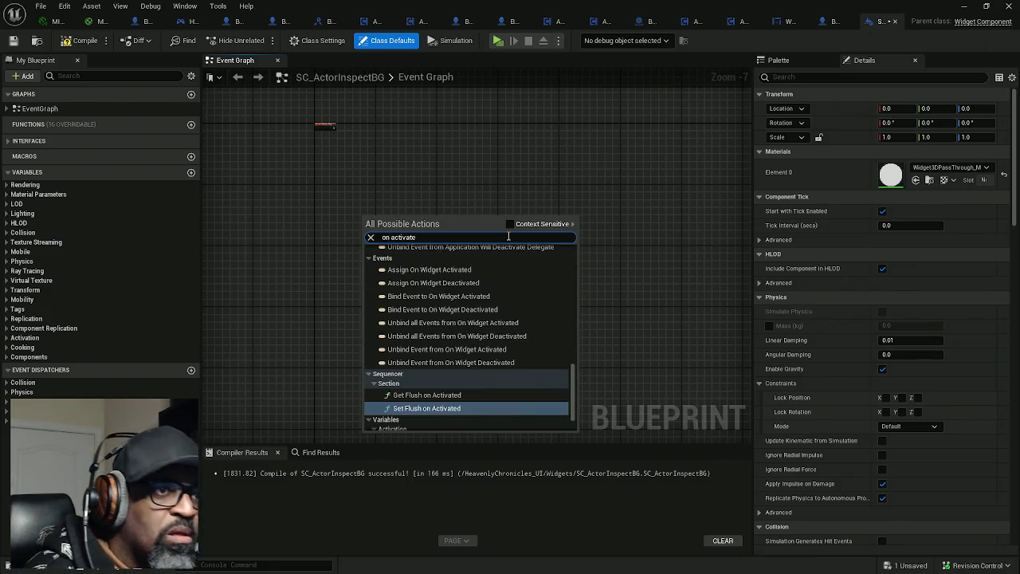
mouse_move(571, 374)
left_mouse_down()
mouse_move(581, 263)
mouse_move(580, 406)
left_mouse_up()
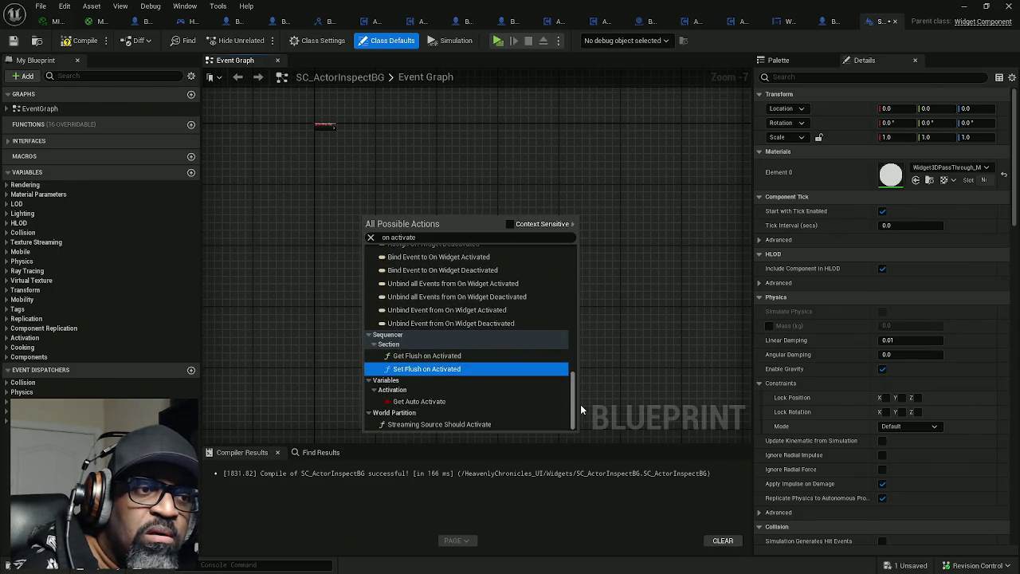
left_click(510, 224)
left_click(449, 185)
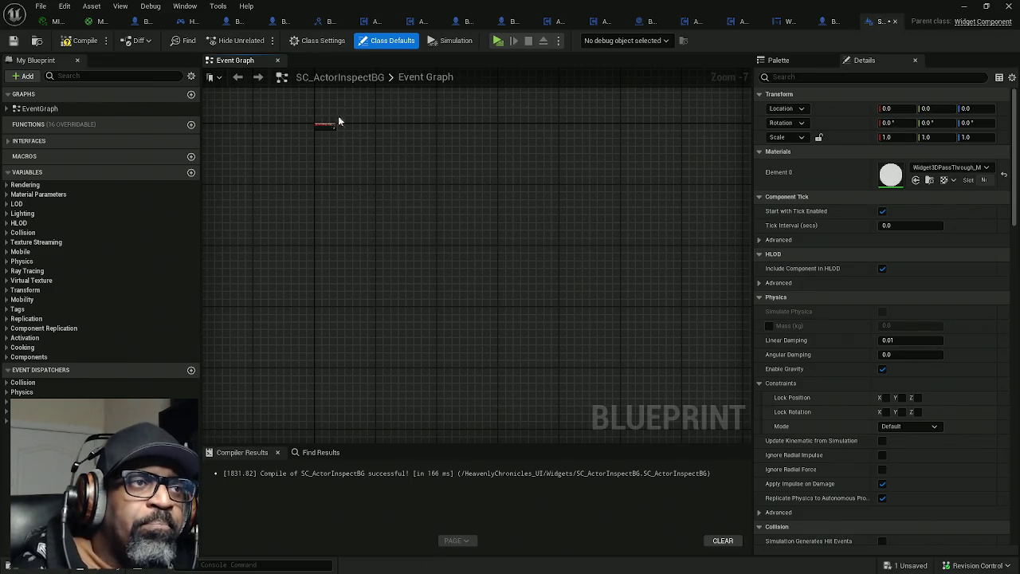
Add a Bind node for On Component Activated from Components > Activation dispatchers
scroll(344, 127, "up", 5)
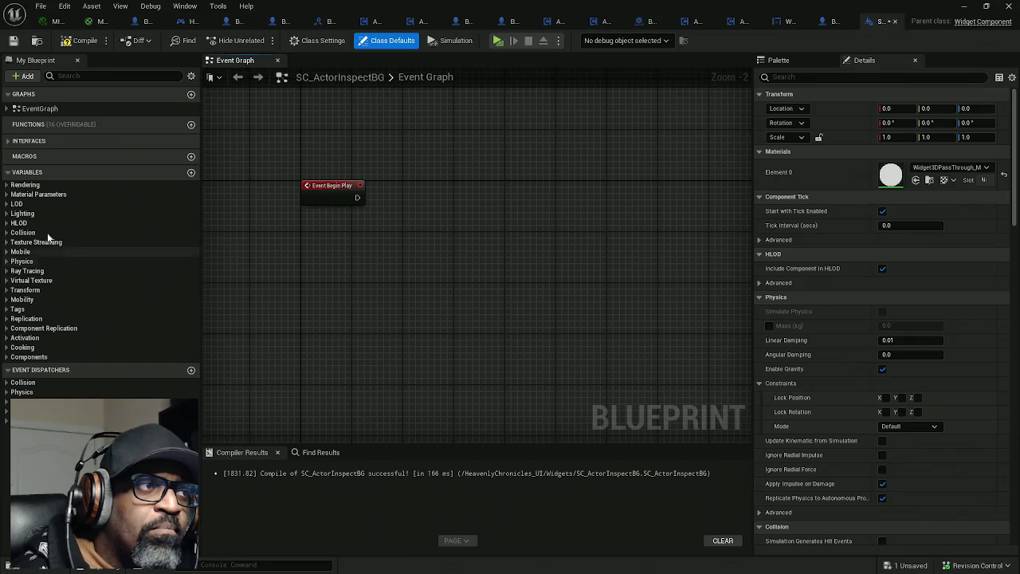
left_click(8, 173)
left_click(8, 173)
left_click(8, 173)
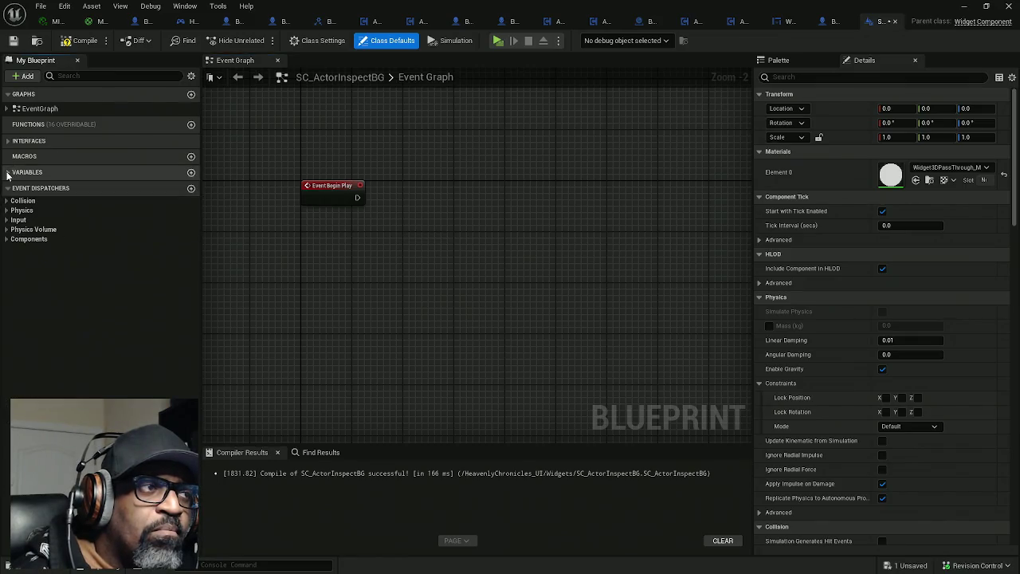
left_click(7, 240)
left_click(12, 249)
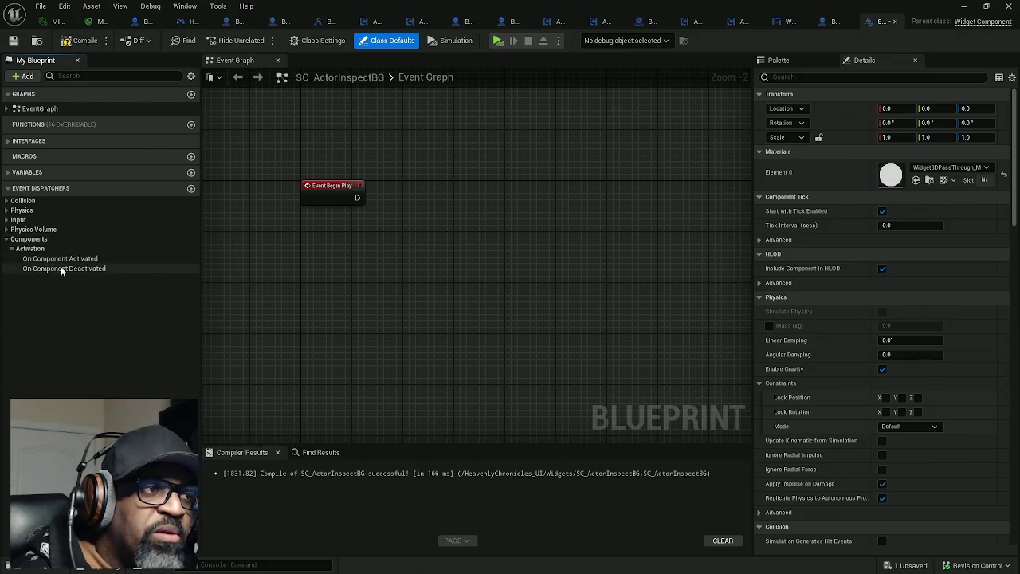
left_click_drag(54, 259, 354, 236)
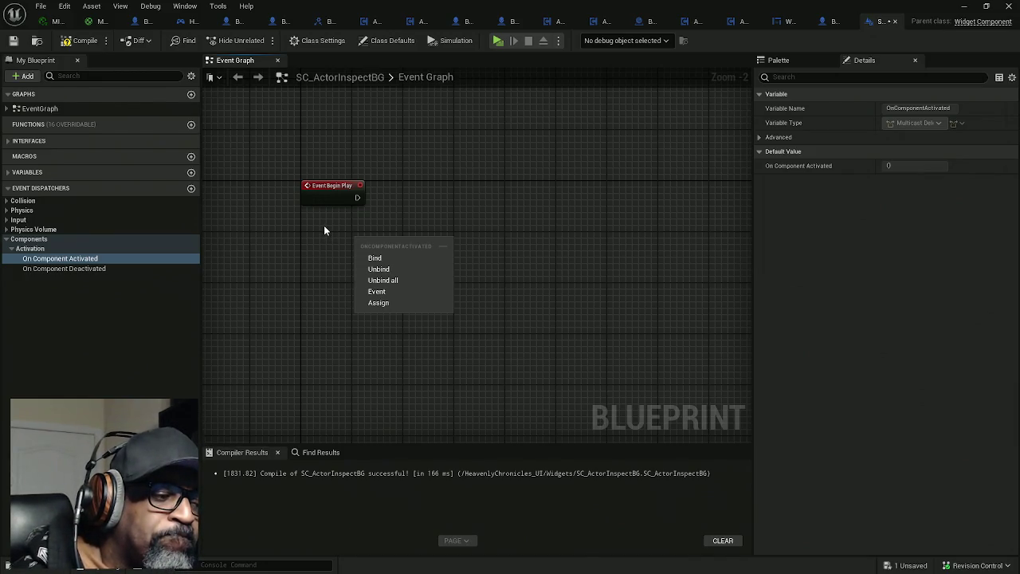
left_click(389, 259)
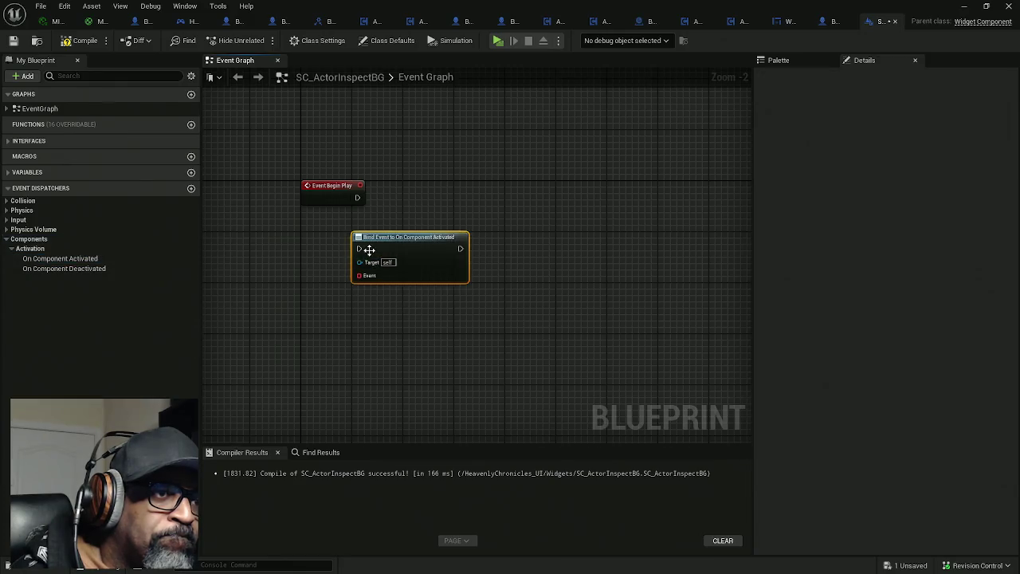
Wire Event Begin Play into the bind node and pull a wire from its Event input
scroll(369, 250, "up", 1)
mouse_move(378, 244)
left_mouse_down()
mouse_move(410, 198)
mouse_move(344, 195)
mouse_move(357, 189)
left_mouse_up()
left_click_drag(446, 182, 455, 175)
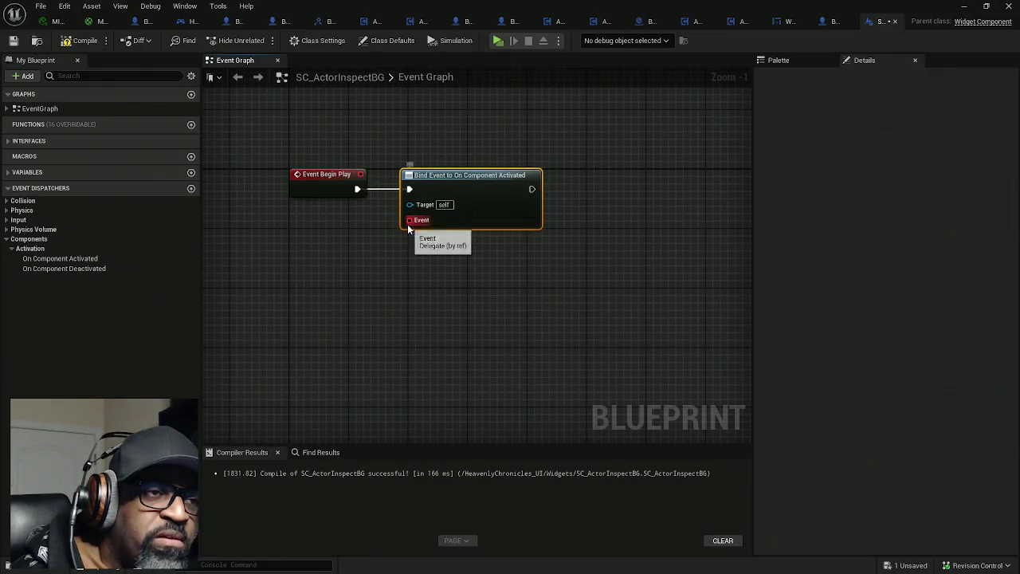
left_click_drag(408, 228, 360, 244)
Add a Create Event node below the bind and generate a matching CustomEvent from it
type("create")
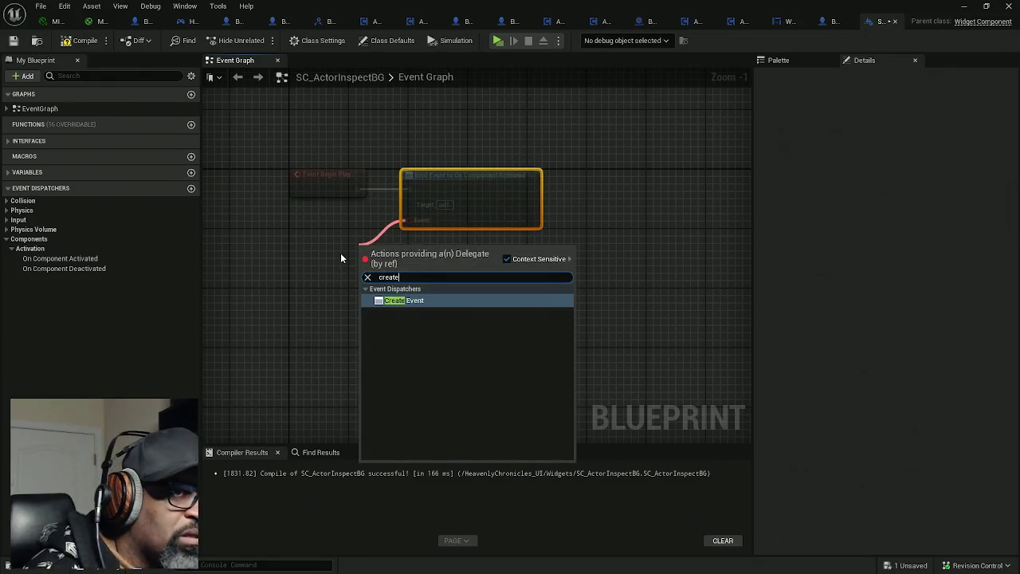
key("Return")
left_click_drag(440, 250, 369, 244)
left_click(364, 285)
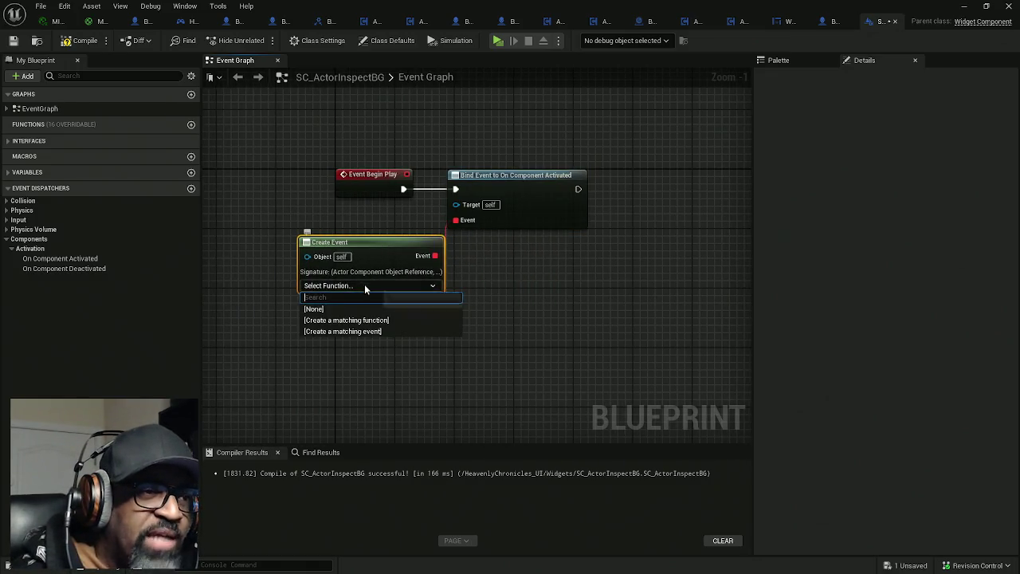
left_click(346, 331)
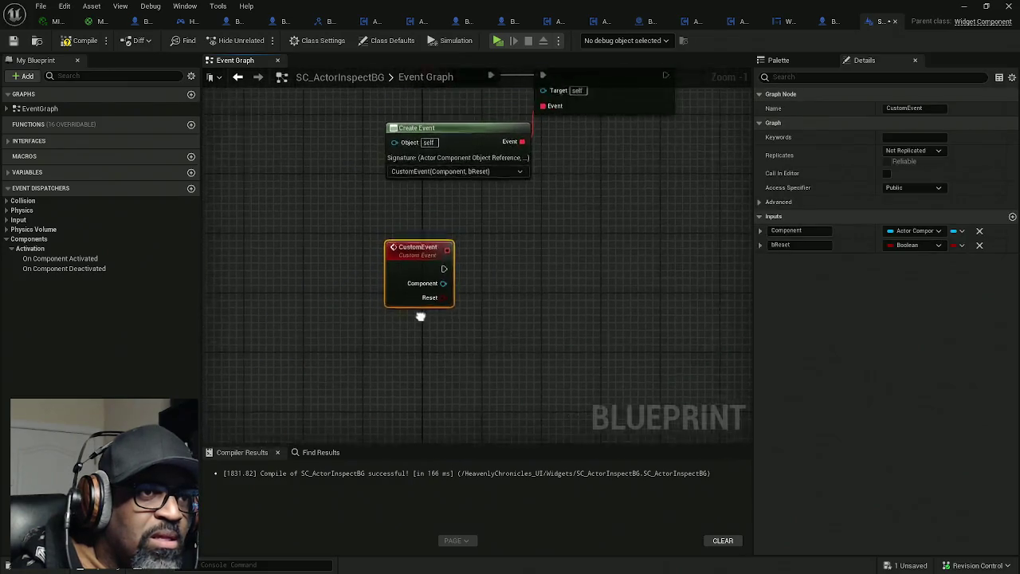
left_click_drag(355, 275, 436, 238)
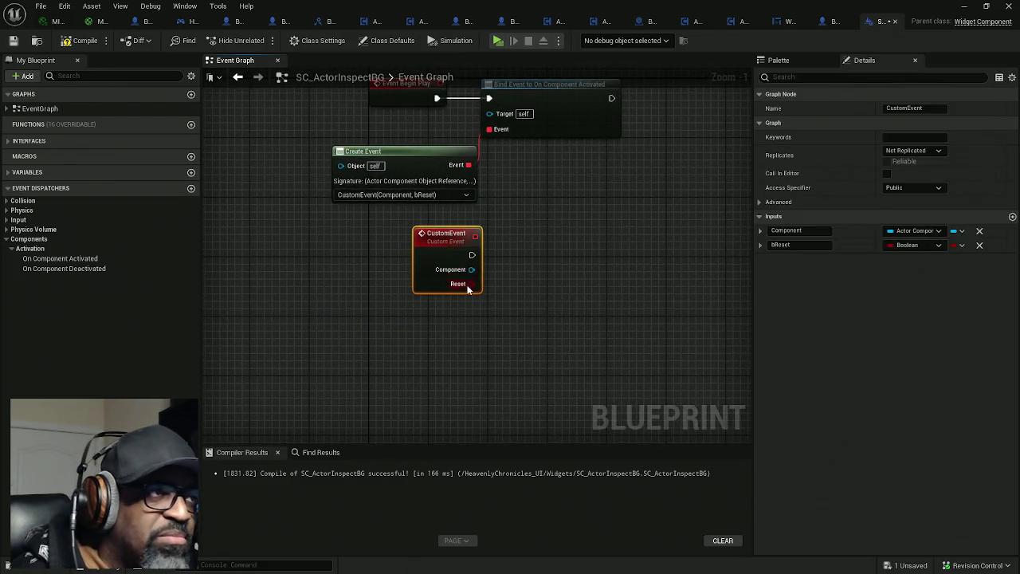
Recompile the Blueprint, then drag a wire from the CustomEvent and search for 'print'
left_click(80, 41)
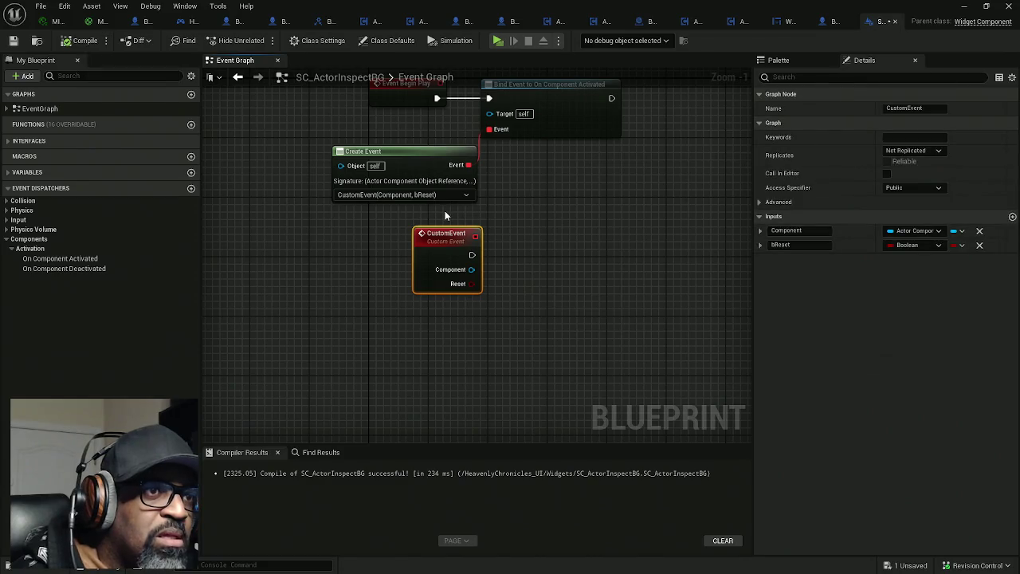
mouse_move(472, 255)
left_mouse_down()
mouse_move(547, 263)
mouse_move(523, 257)
left_mouse_up()
type("print")
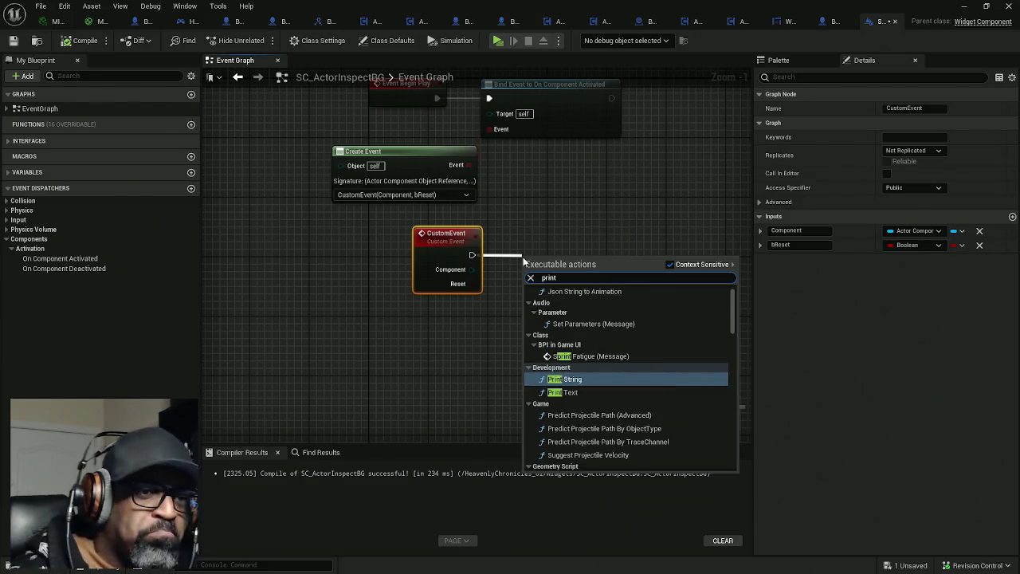
Add a Print String after the CustomEvent and set its text colour to yellow
left_click(561, 380)
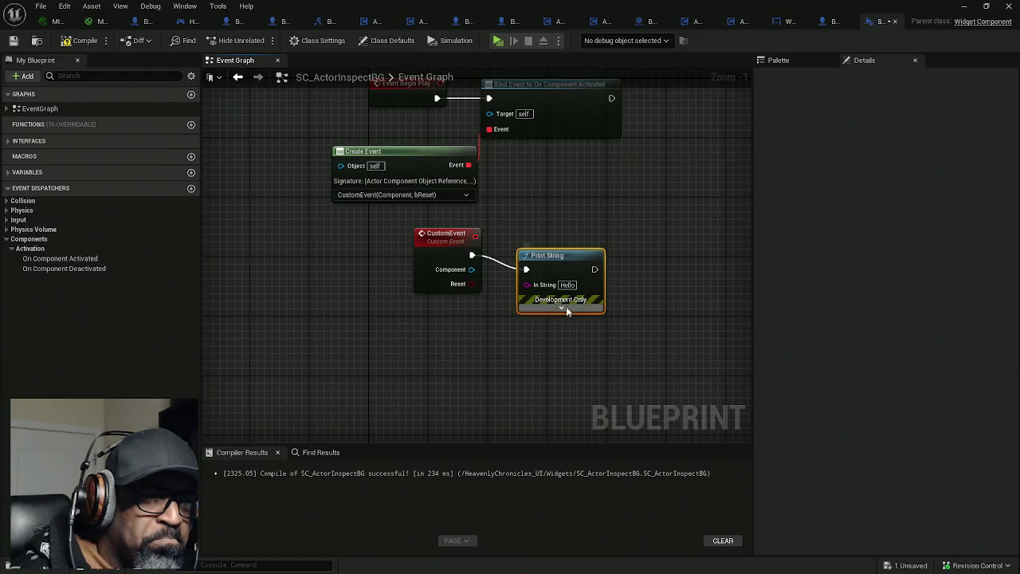
left_click(561, 307)
left_click_drag(567, 268, 640, 254)
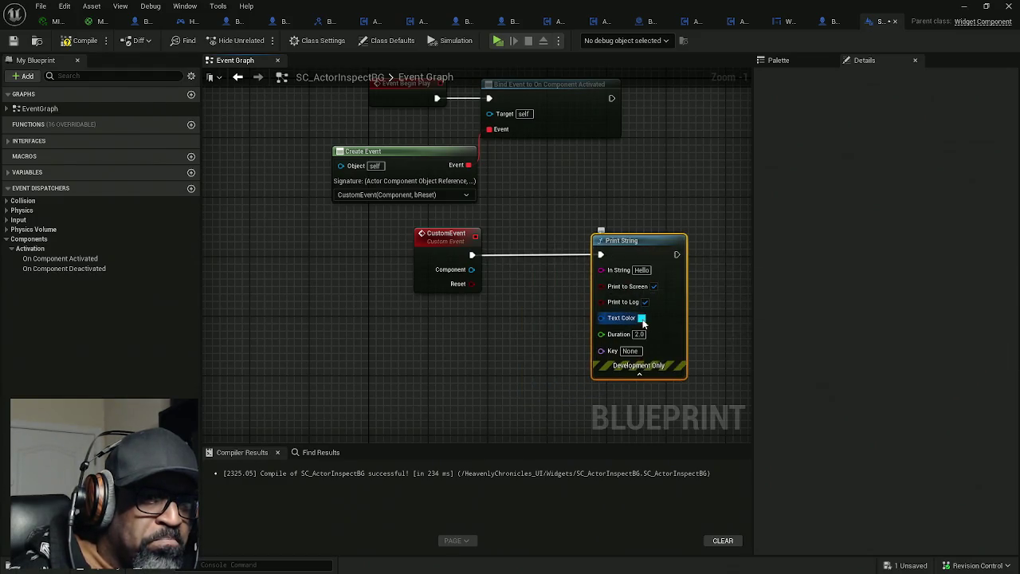
left_click(642, 317)
left_click_drag(721, 397, 753, 439)
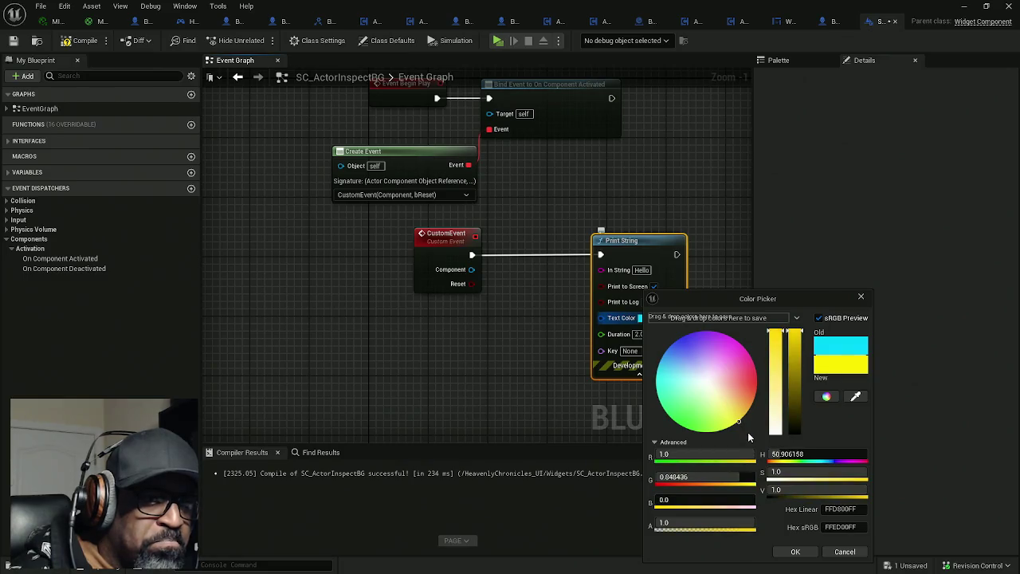
left_click_drag(753, 477, 776, 477)
left_click(797, 551)
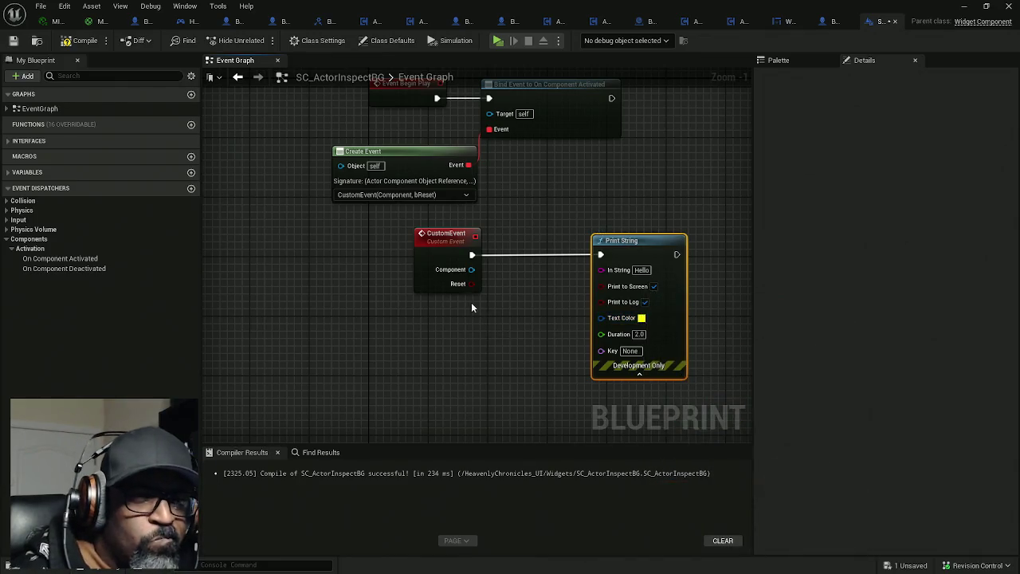
Connect the CustomEvent's Reset value into Print String's In String input
mouse_move(615, 263)
left_mouse_down()
mouse_move(690, 263)
mouse_move(472, 284)
left_mouse_up()
mouse_move(618, 239)
left_mouse_down()
mouse_move(564, 249)
mouse_move(566, 288)
left_mouse_up()
scroll(566, 288, "up", 1)
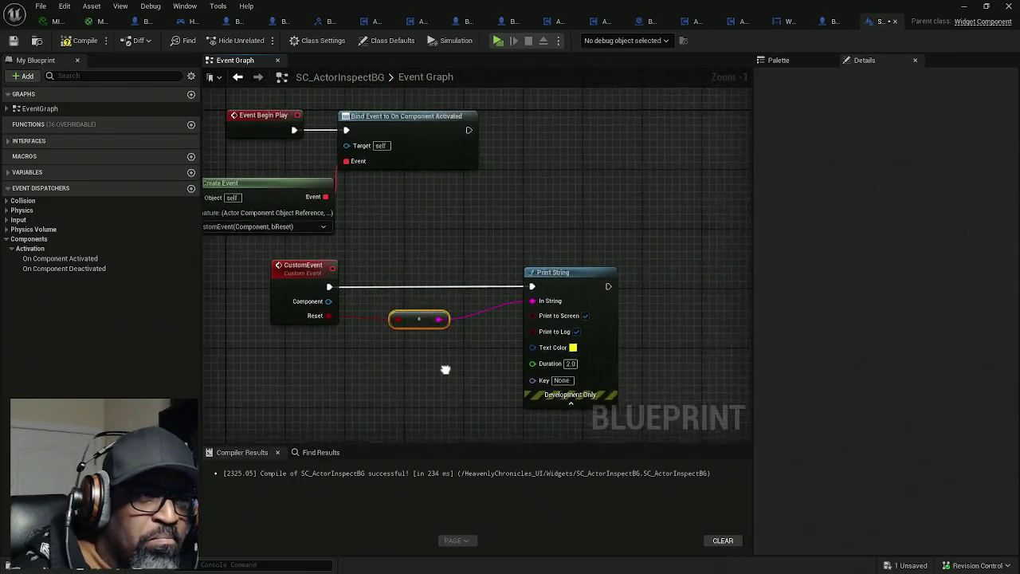
scroll(446, 365, "down", 1)
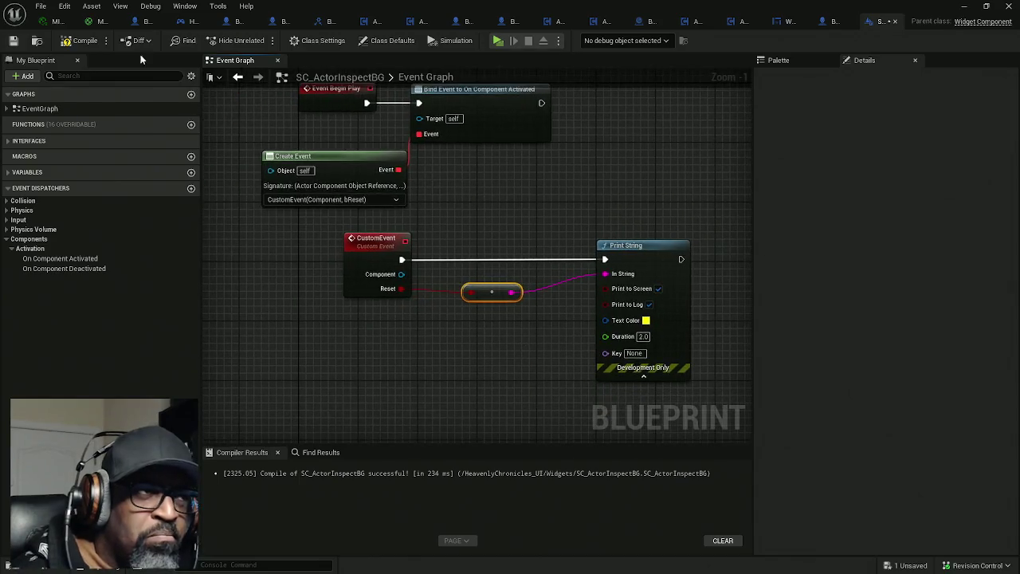
Compile and save SC_ActorInspectBG, then play the level in a new window
left_click(76, 42)
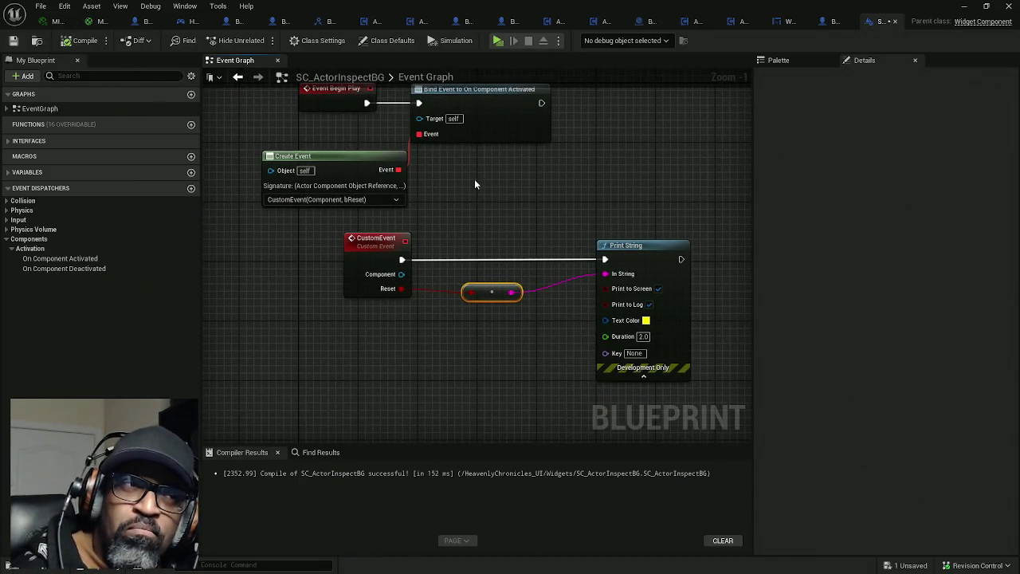
key("ctrl+s")
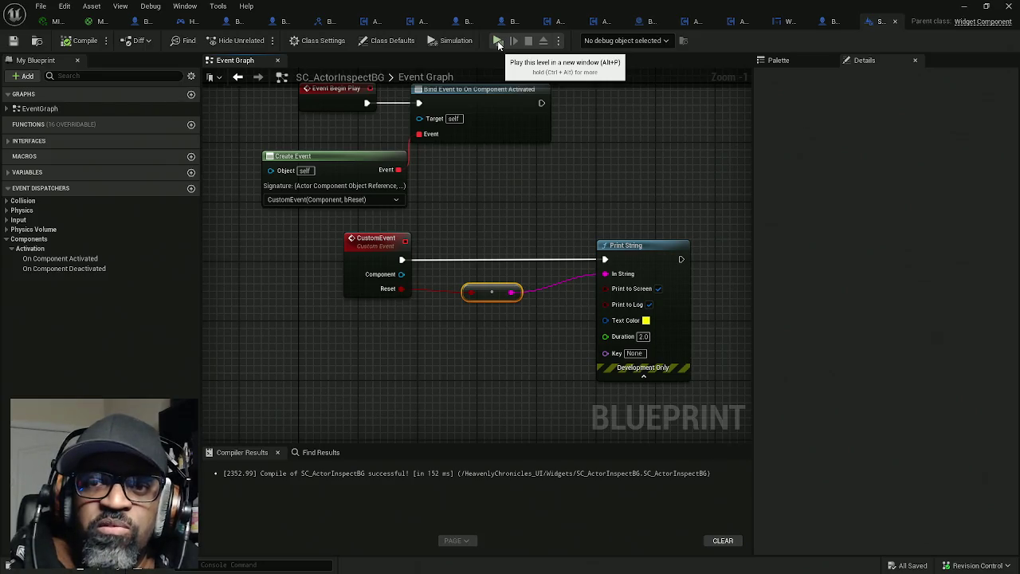
left_click(497, 40)
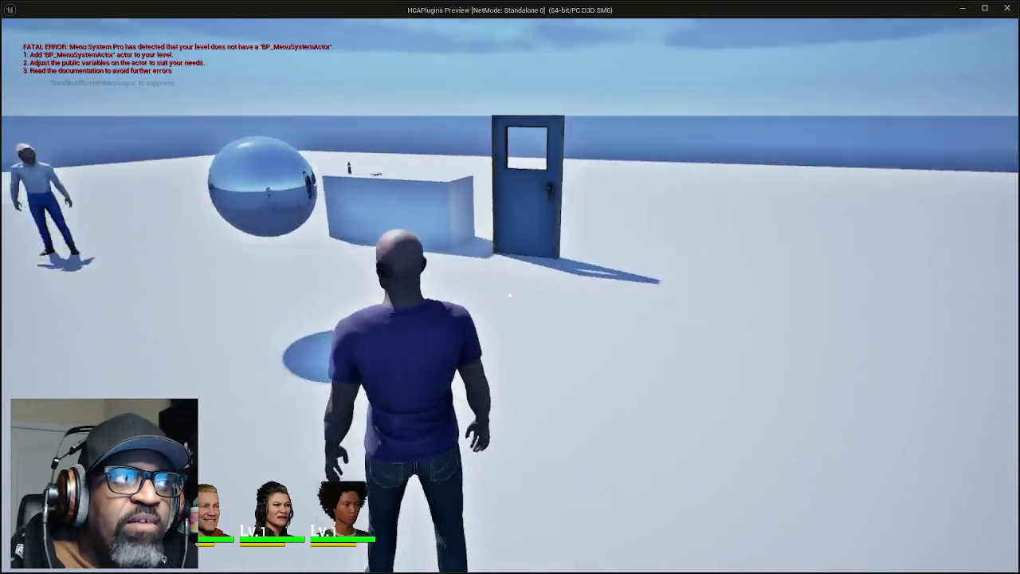
Walk to the door in the play-test, then make the Print String text red and recompile
key("w")
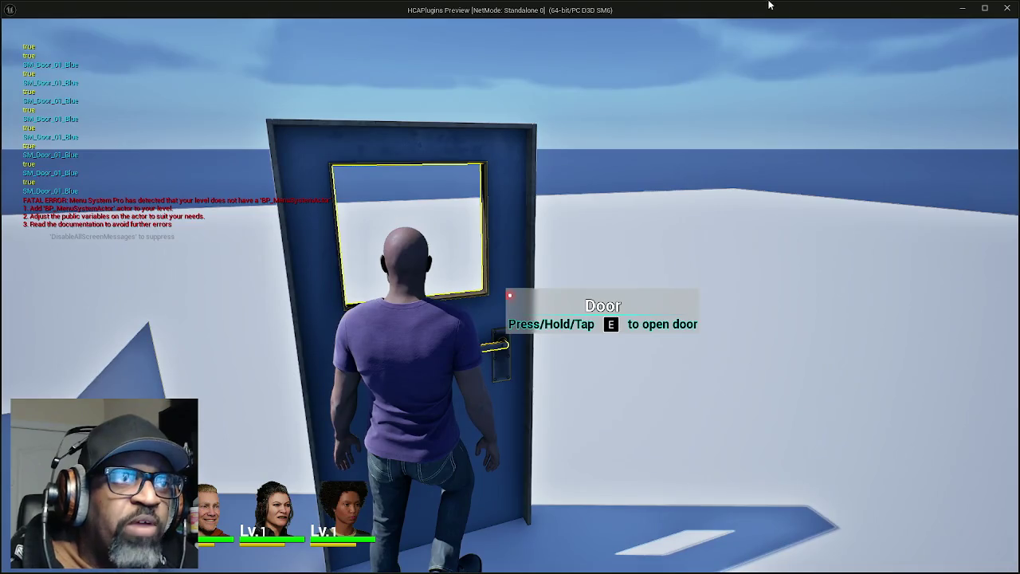
key("Escape")
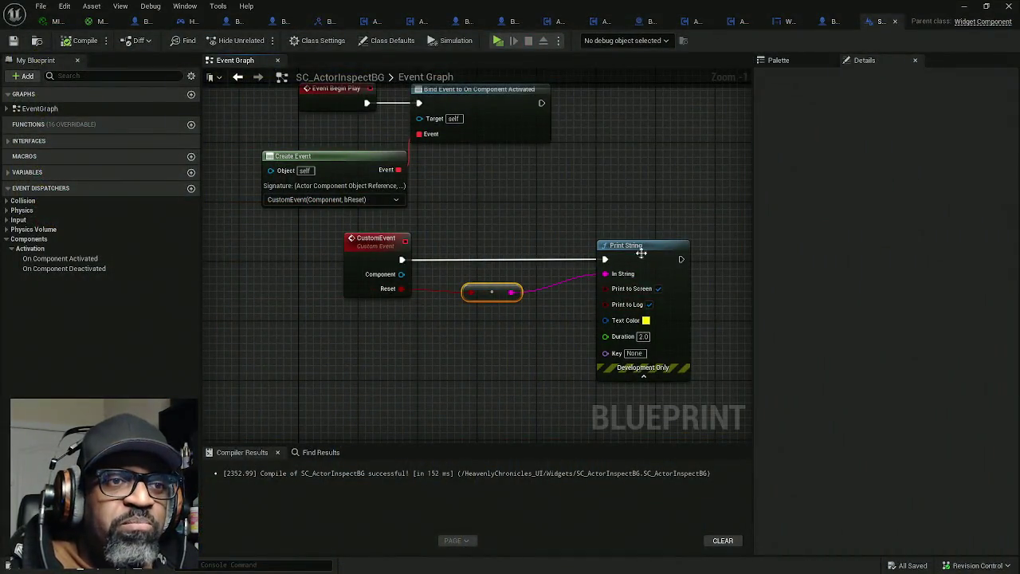
left_click(644, 321)
left_click_drag(717, 382, 764, 381)
left_click(796, 552)
left_click(86, 40)
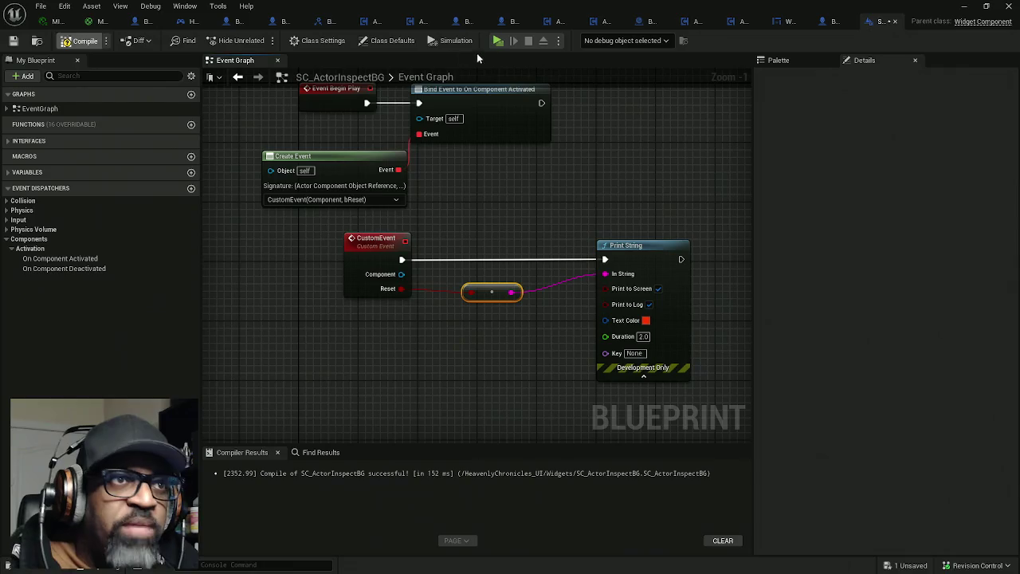
Play again and walk to the door to test the red message, then exit
left_click(498, 43)
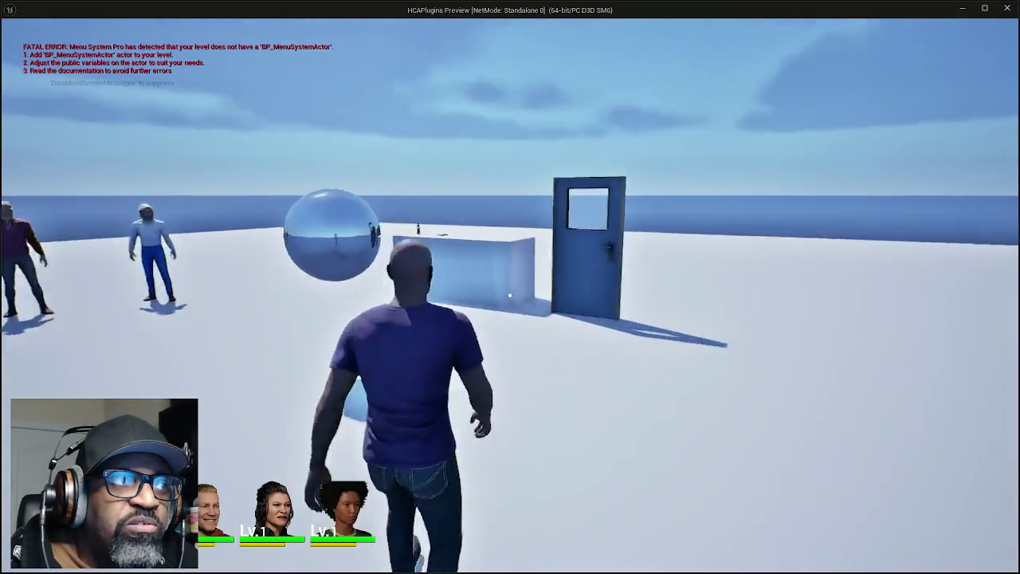
key("w")
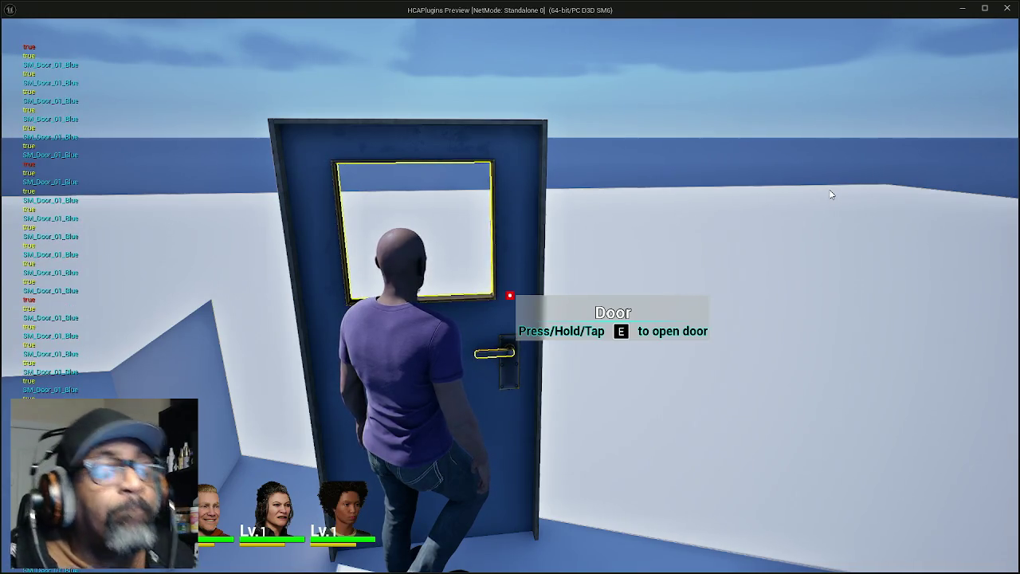
key("Escape")
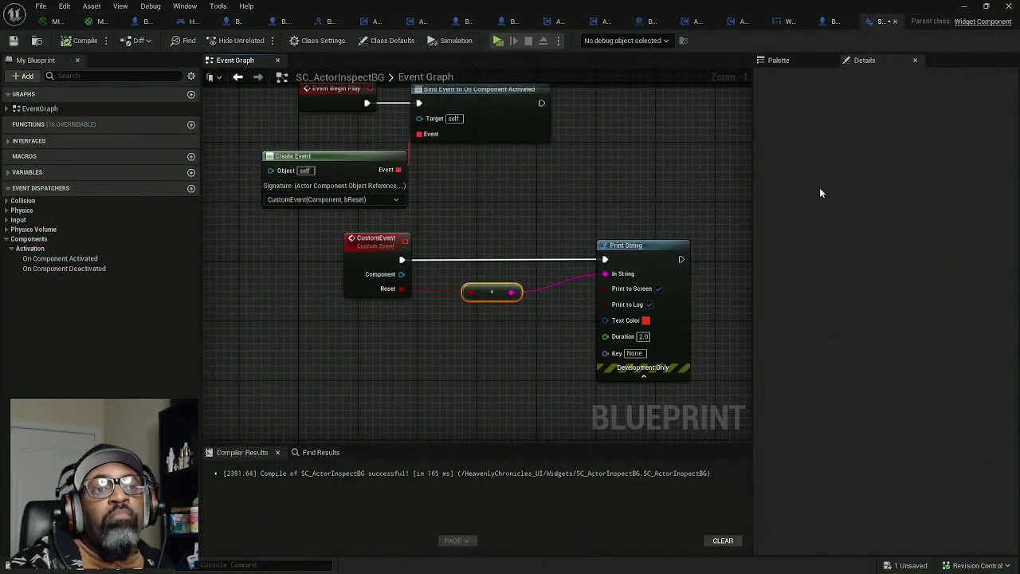
Re-centre the Event Graph view and switch to the HC_PlayerController blueprint
left_click_drag(595, 171, 585, 201)
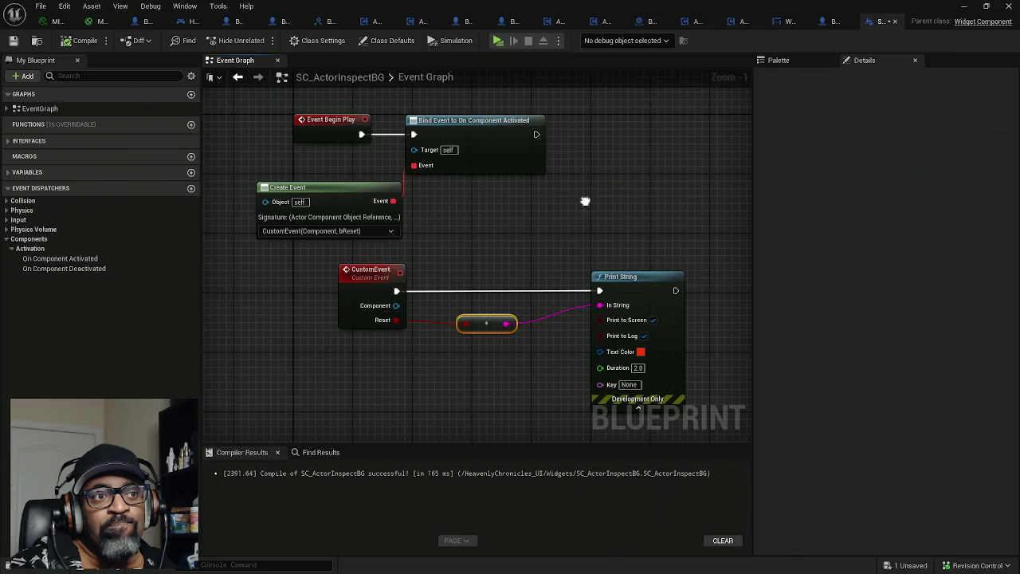
left_click_drag(585, 201, 584, 197)
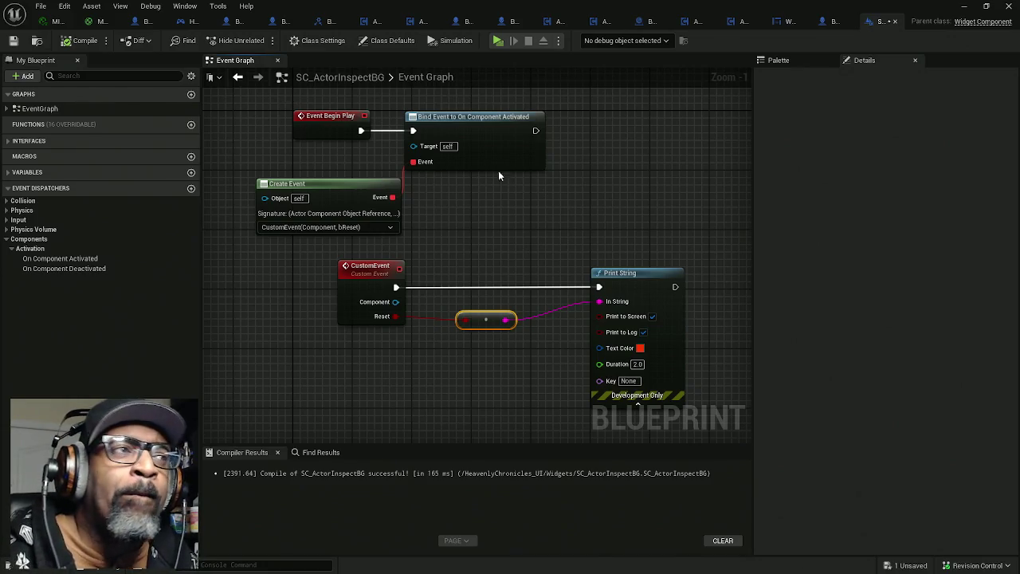
left_click(188, 21)
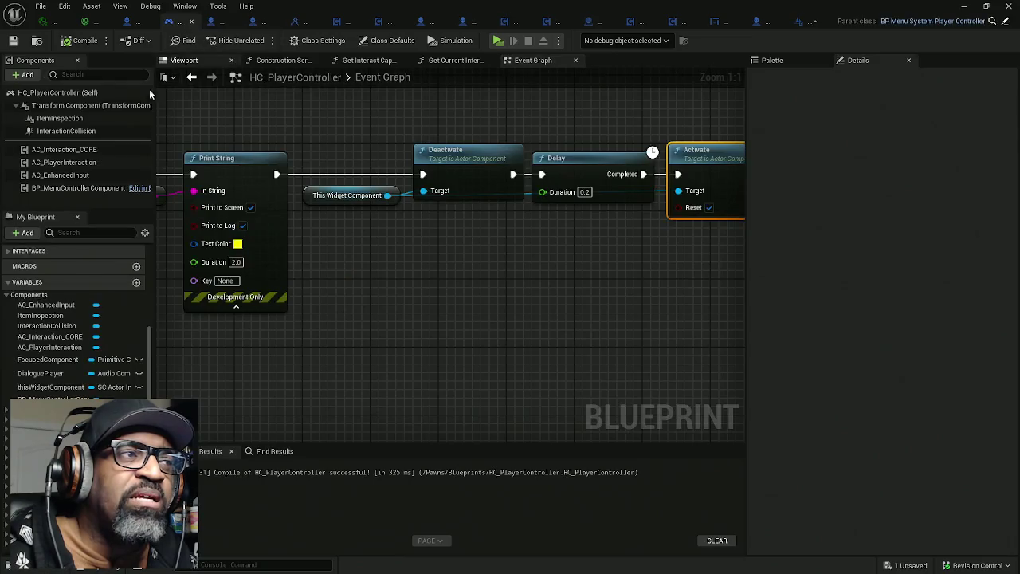
Select ItemInspection, bring up Class Defaults, and browse them with Replication collapsed
left_click(62, 120)
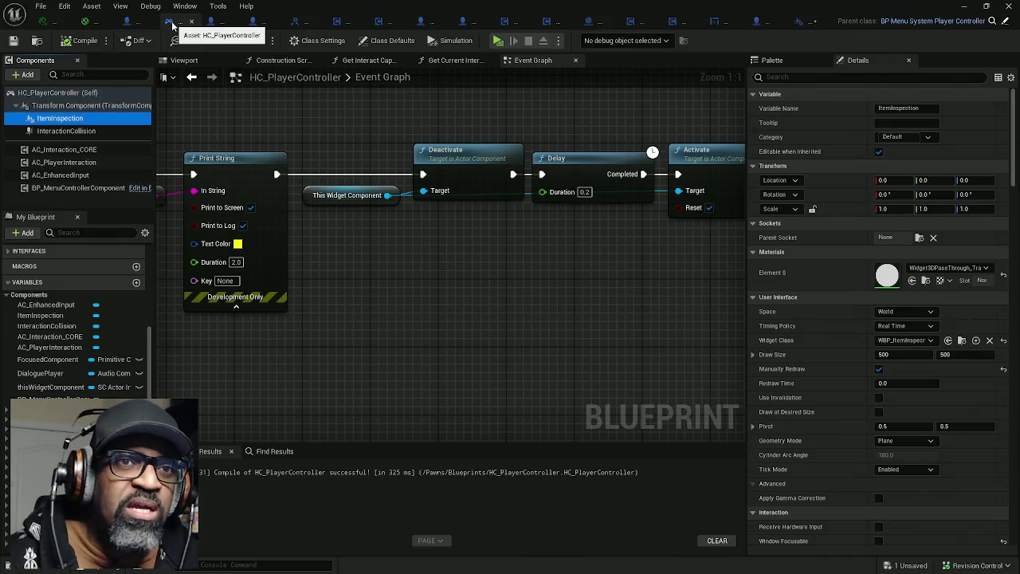
left_click(389, 39)
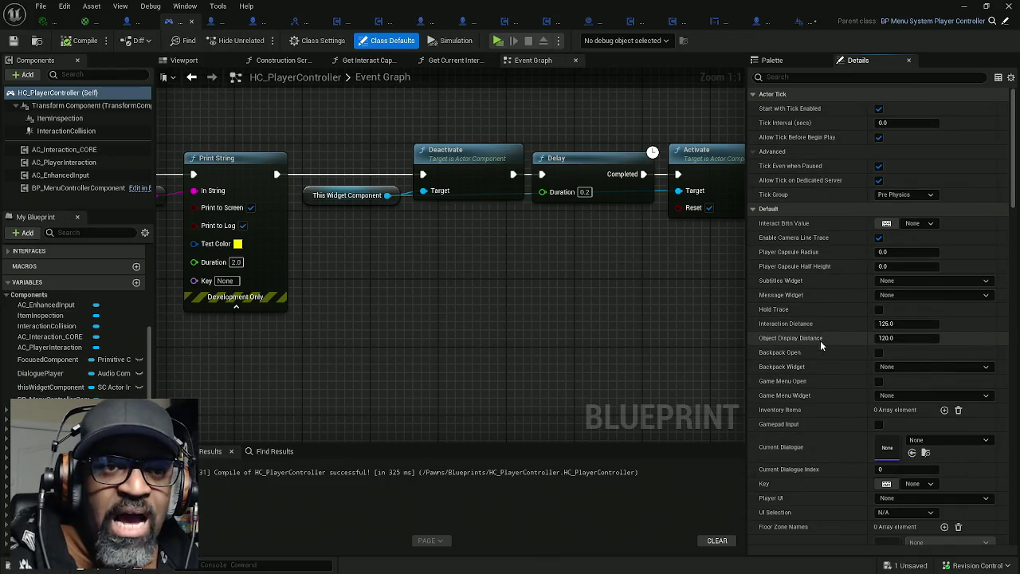
scroll(824, 285, "down", 1)
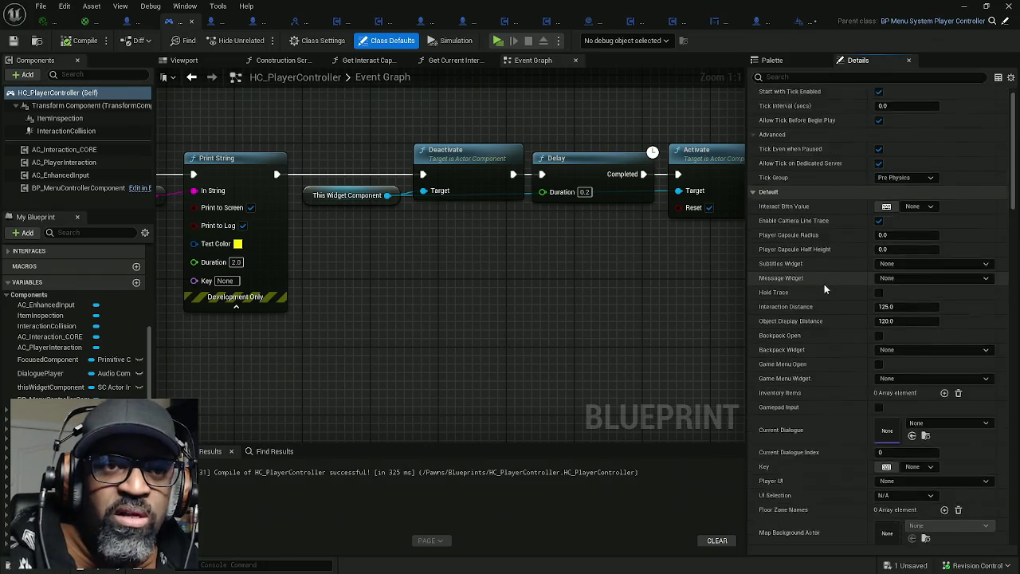
scroll(824, 286, "down", 5)
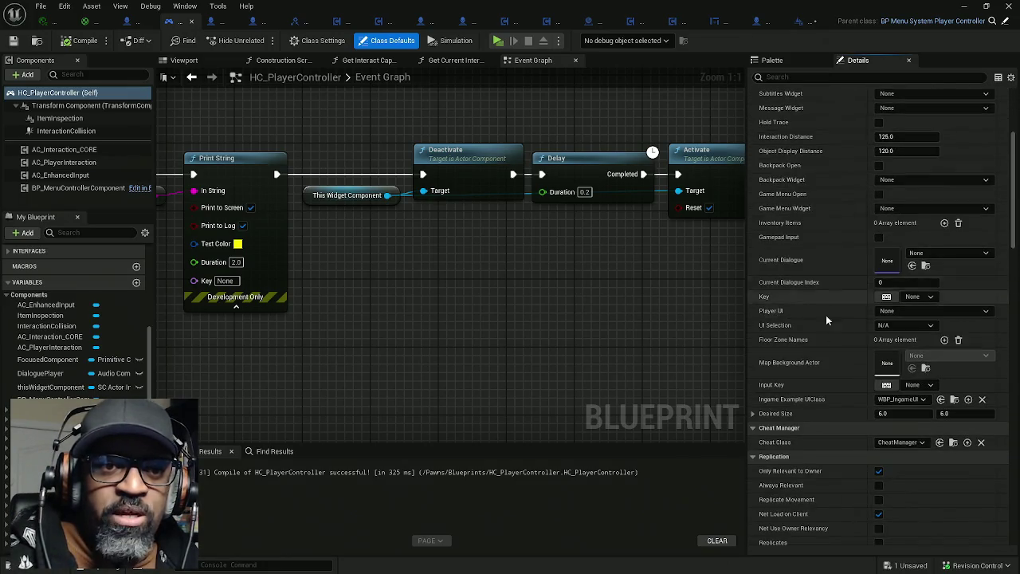
scroll(830, 362, "down", 3)
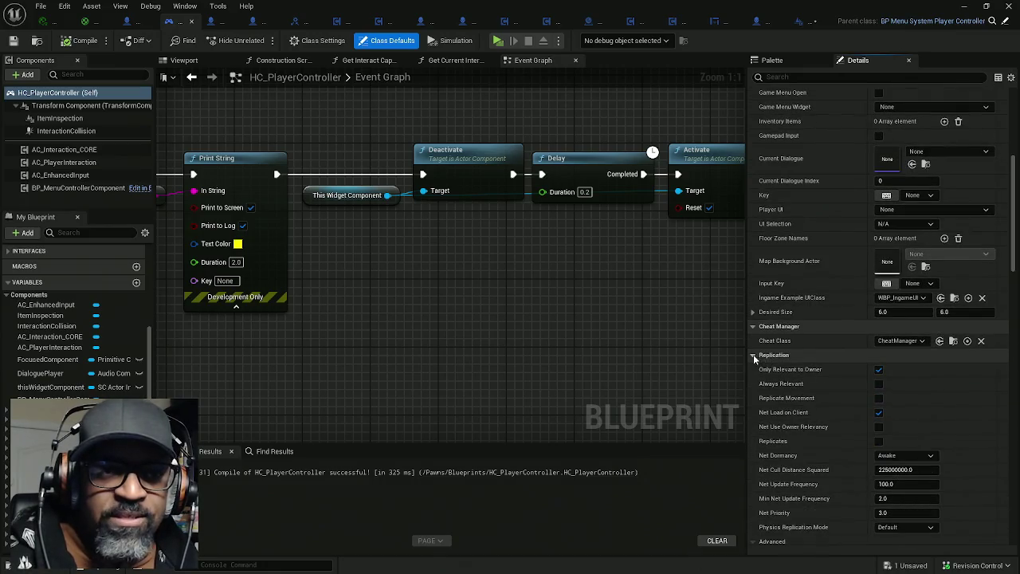
left_click(753, 356)
scroll(819, 366, "down", 3)
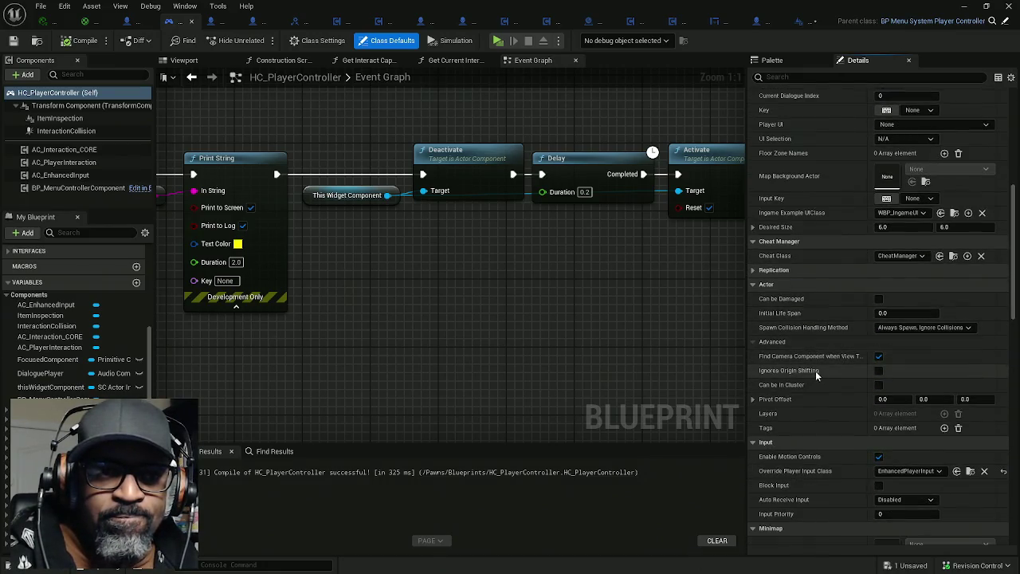
scroll(816, 375, "down", 4)
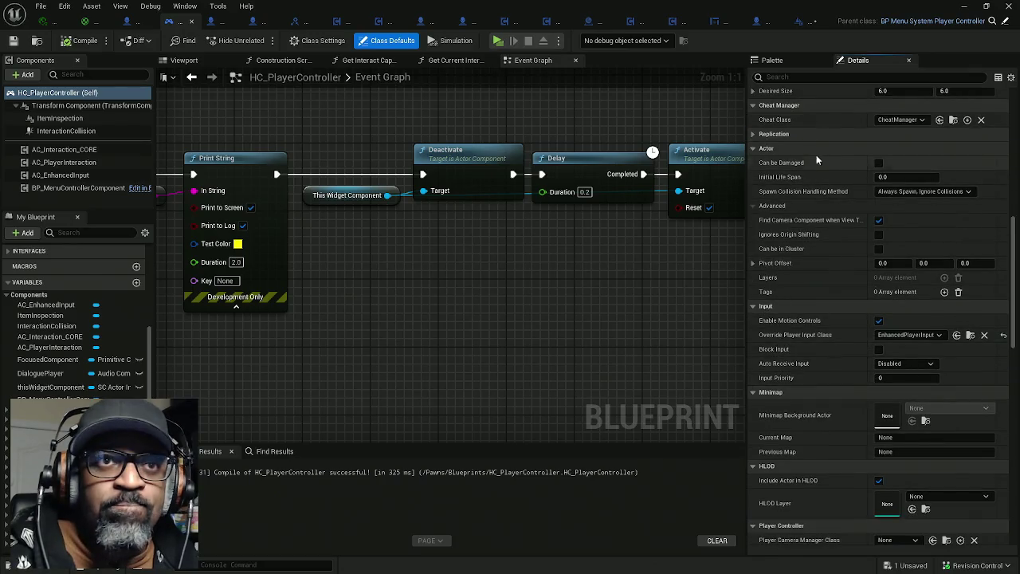
Search the properties for 'hidd' and 'vis', clear the filter, and check the display options
left_click(833, 78)
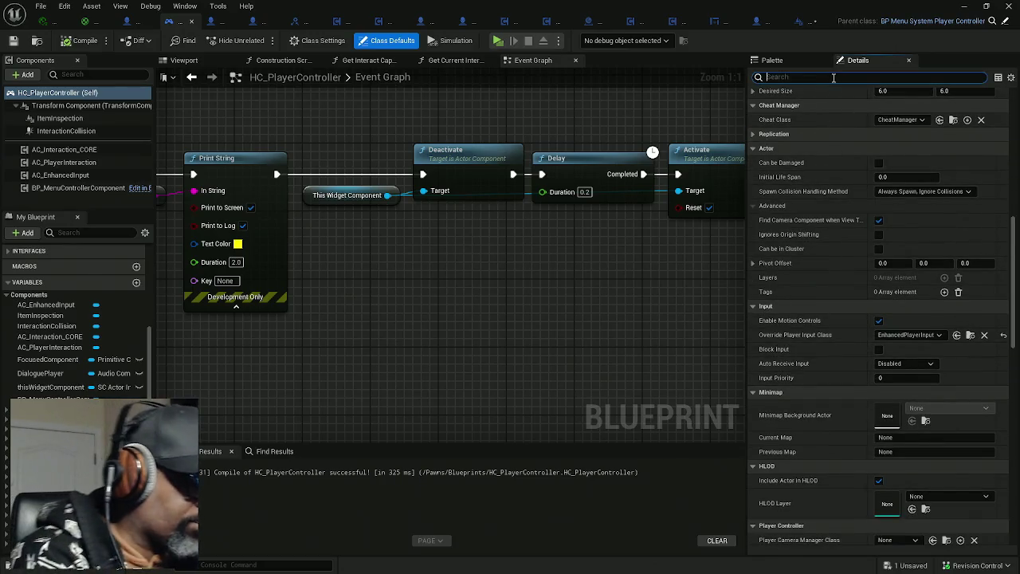
type("hidd")
key("BackSpace")
key("BackSpace")
key("BackSpace")
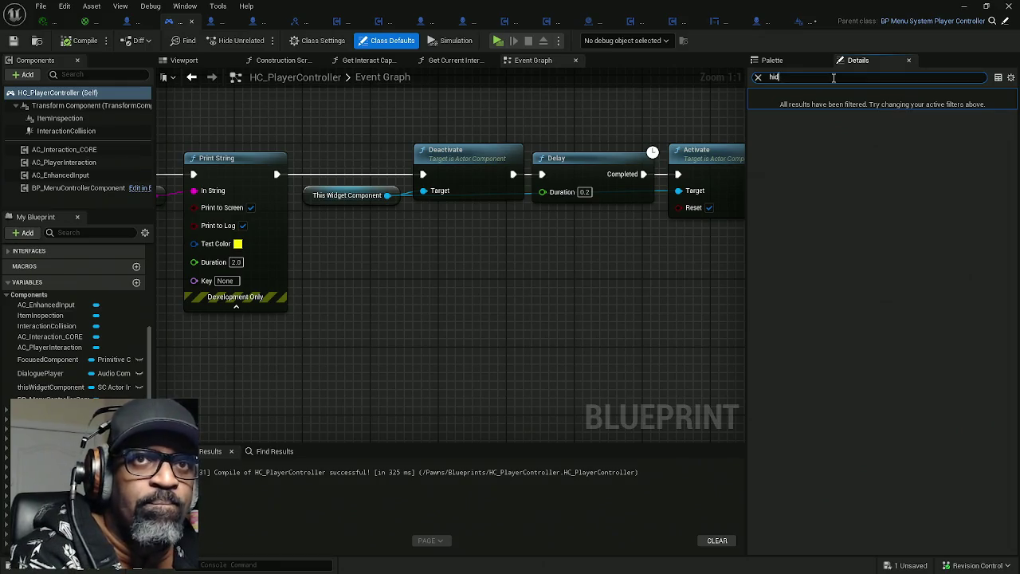
type("vis")
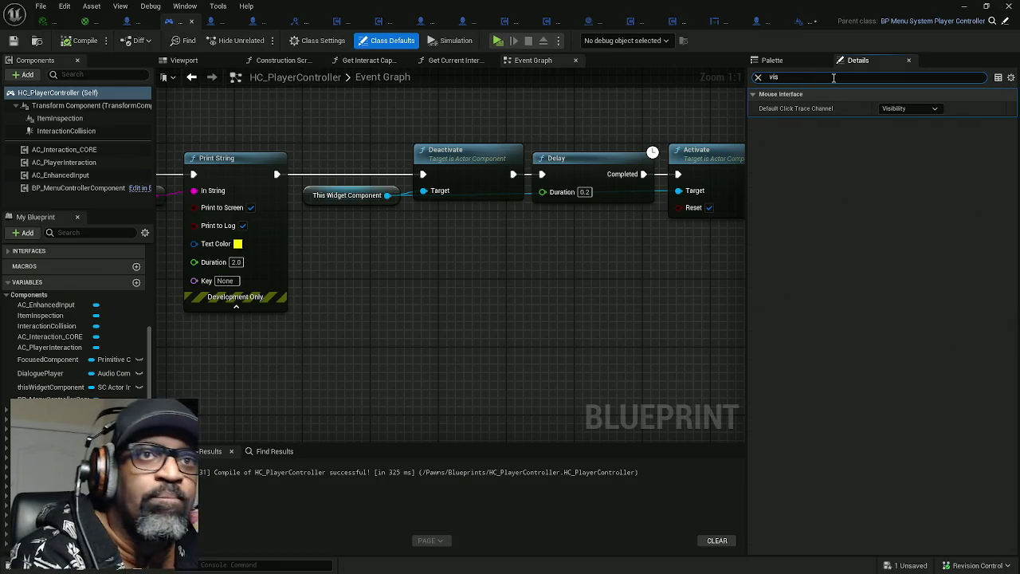
key("BackSpace")
key("BackSpace")
key("BackSpace")
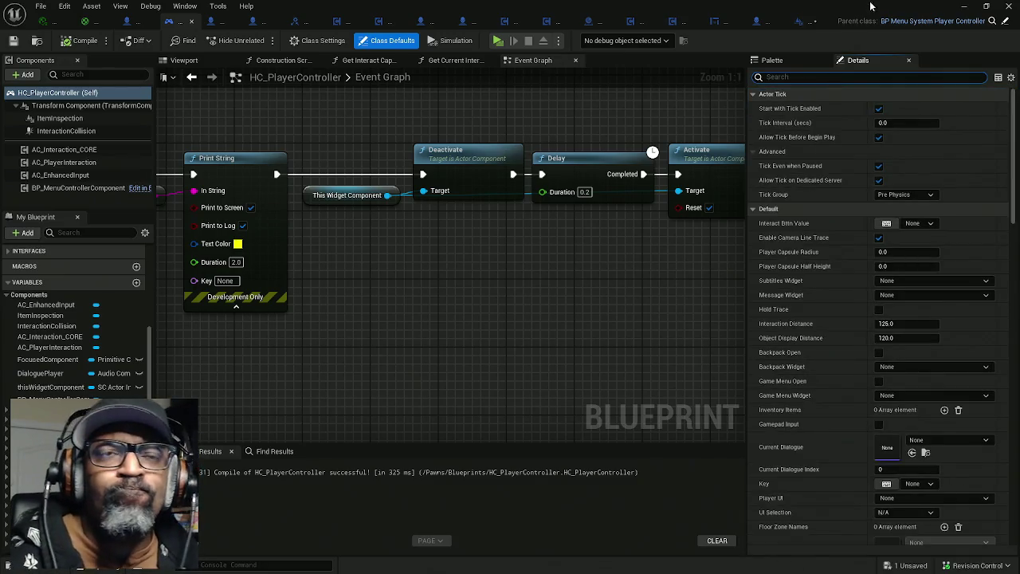
left_click(1010, 77)
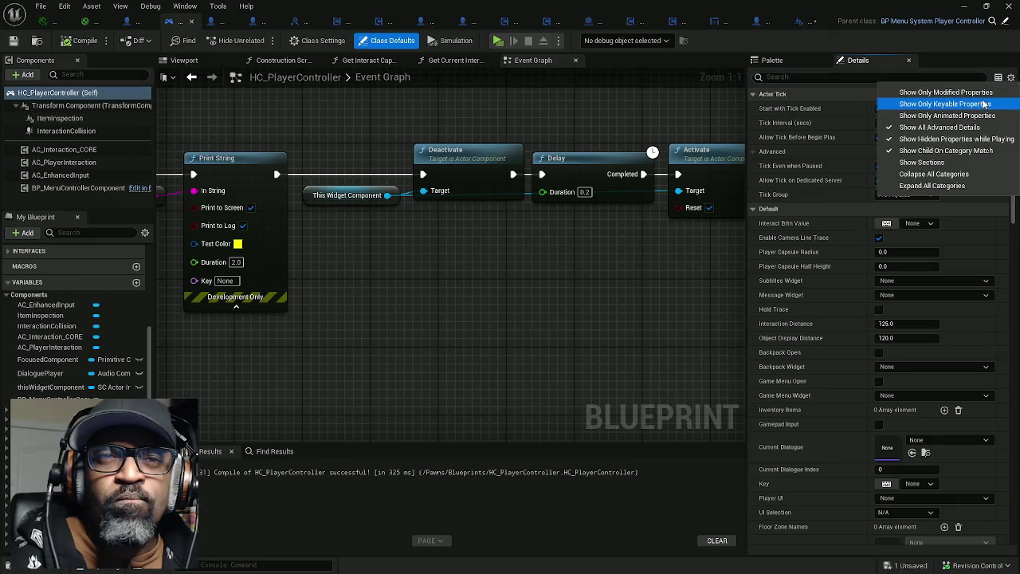
left_click(814, 166)
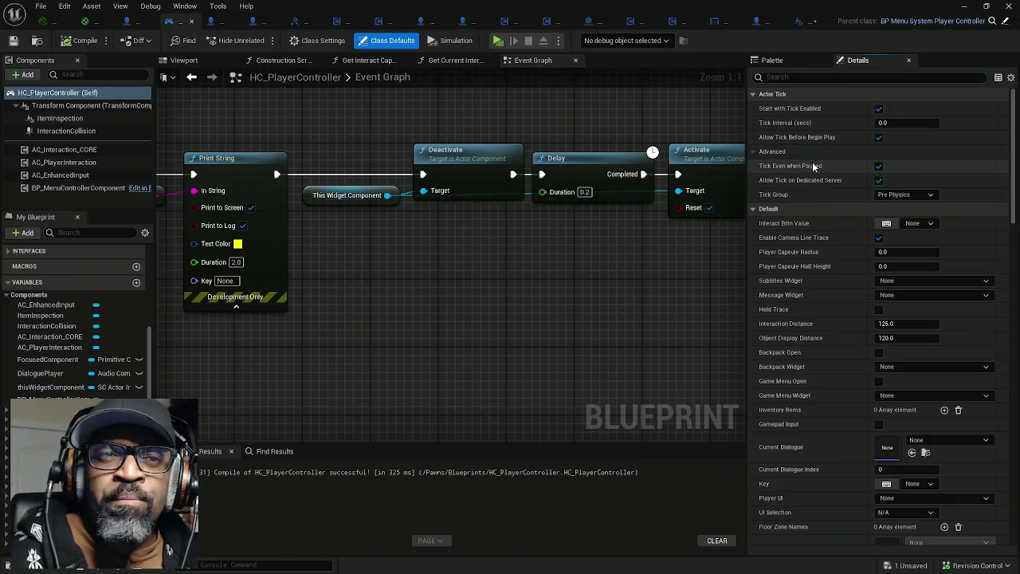